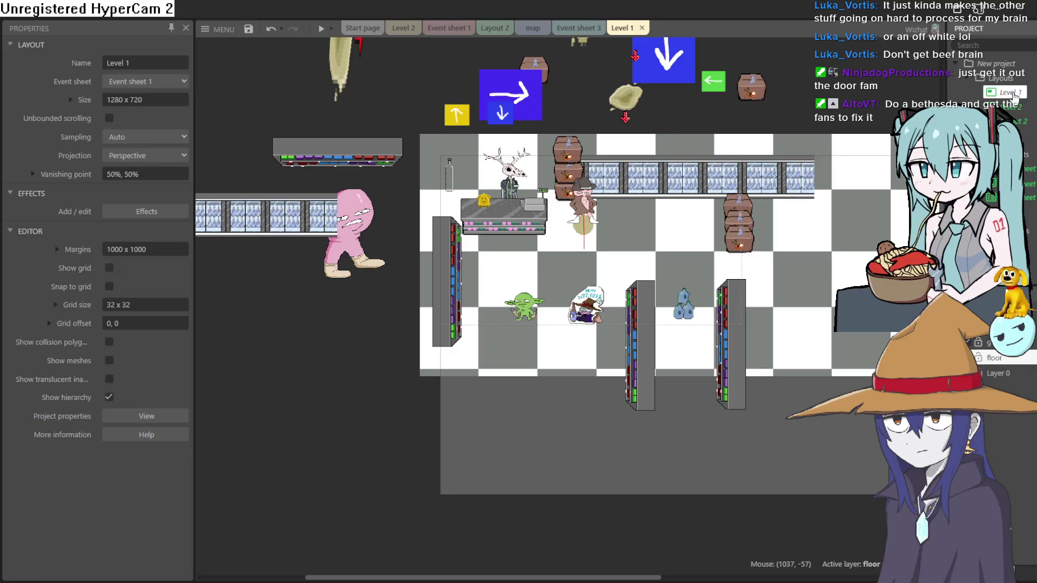
Open the Level 2 layout, shift a crate down-left beside the Wiz Beer sign, and test-play it
double_click(1008, 107)
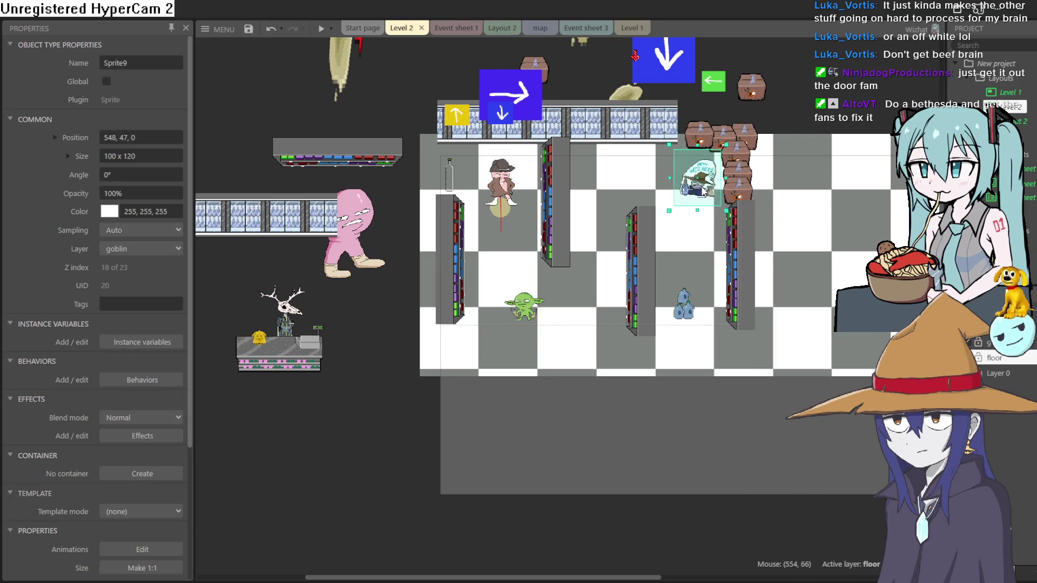
left_click_drag(739, 172, 721, 182)
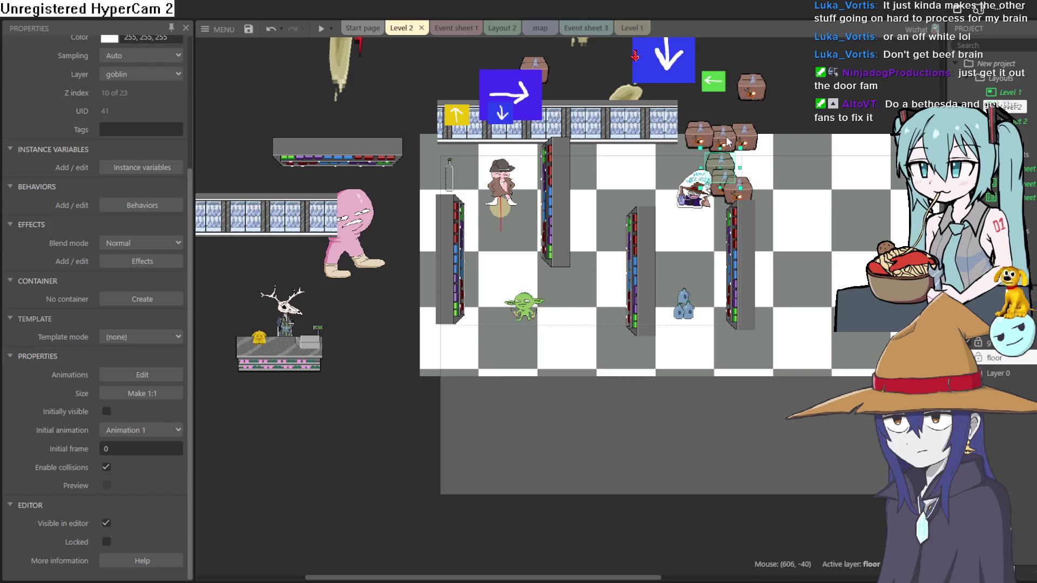
left_click_drag(714, 157, 708, 160)
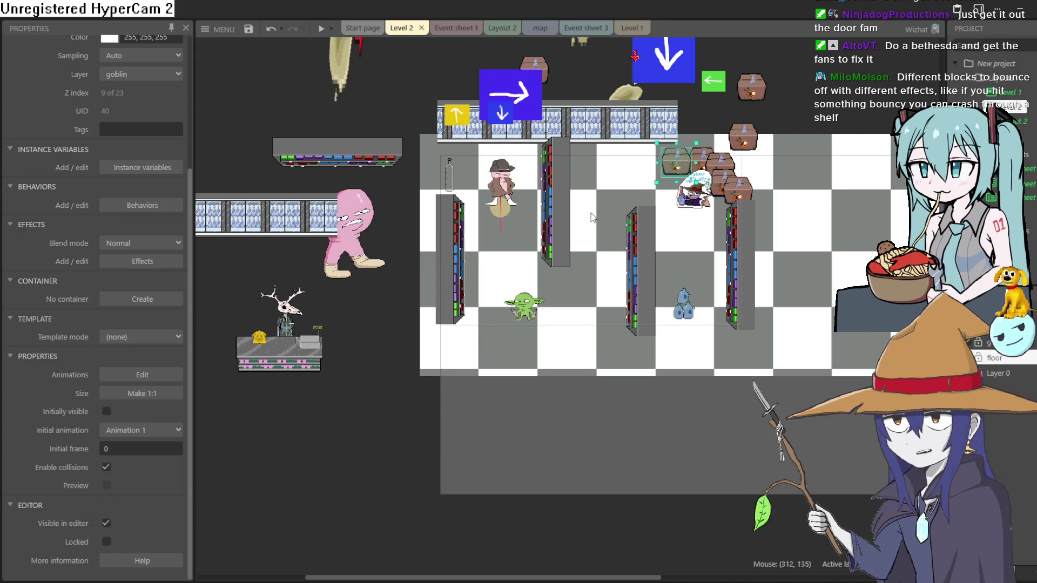
left_click(317, 30)
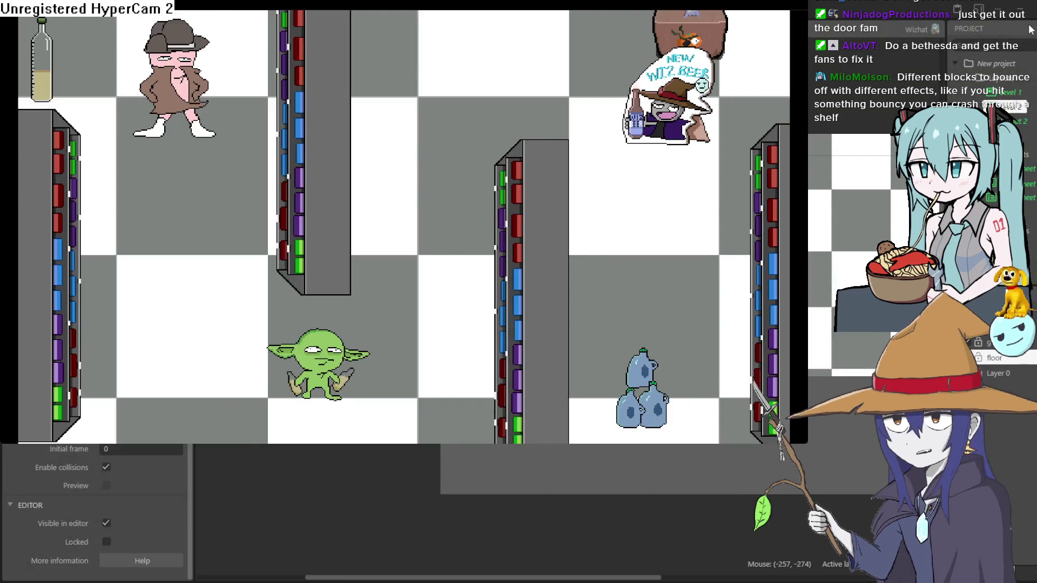
key("alt+F4")
Select the Wiz Beer sign and the crates stacked around it
left_click(712, 184)
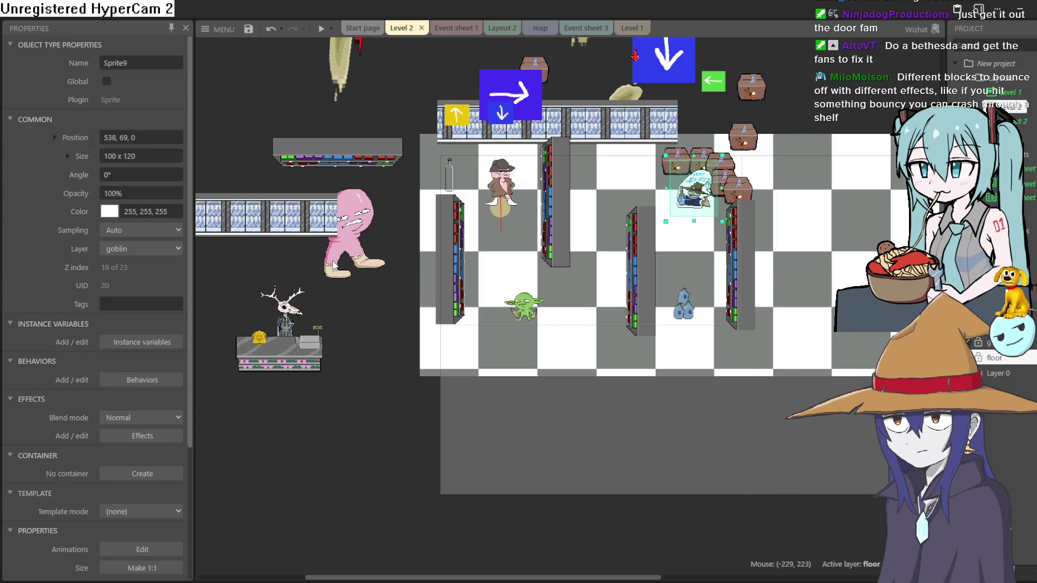
scroll(110, 346, "down", 1)
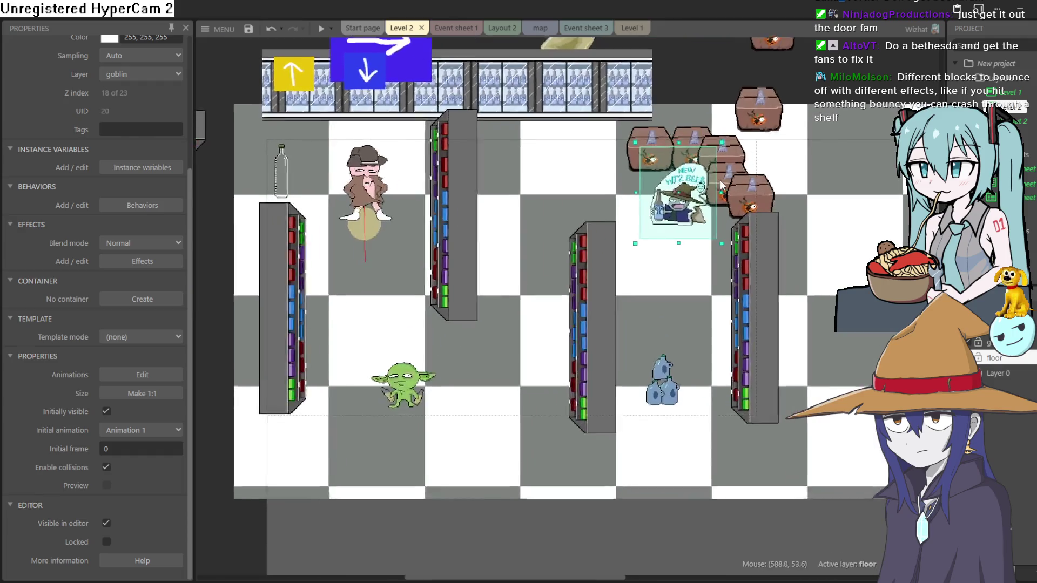
scroll(721, 180, "up", 3)
left_click(754, 195)
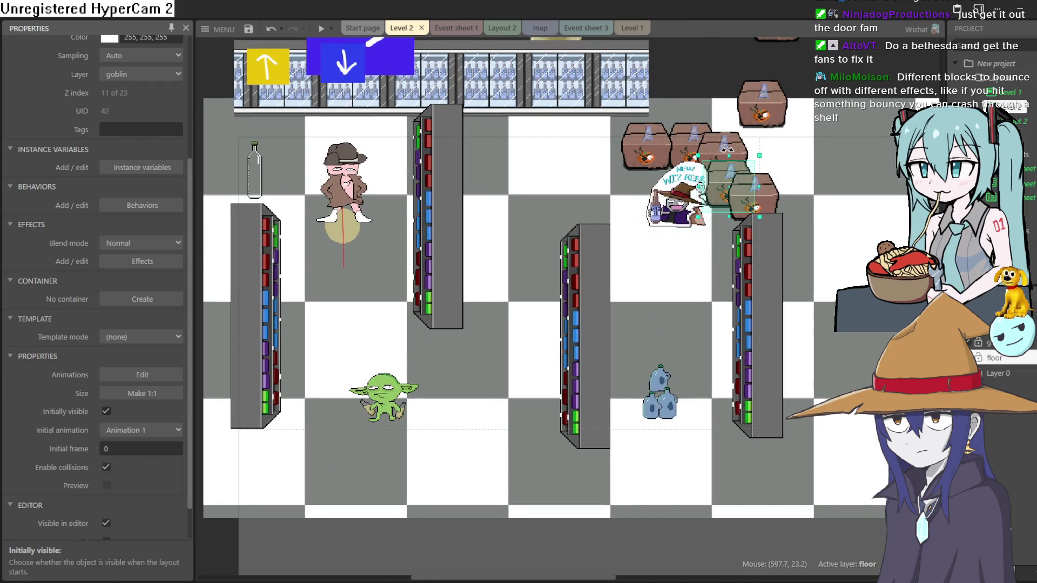
left_click(723, 144)
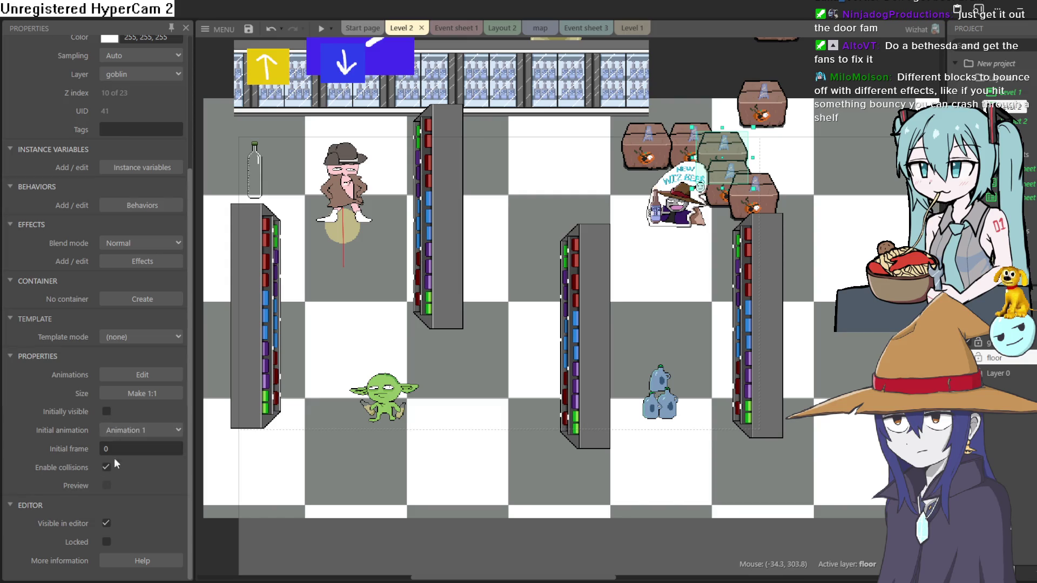
left_click(678, 140)
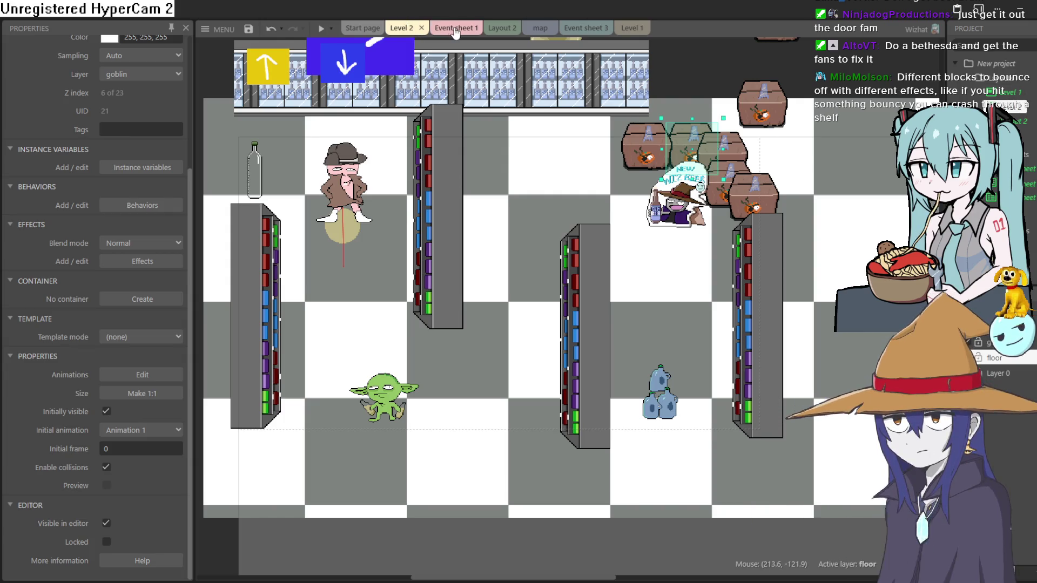
Glance at Event sheet 1, then move crates down-left onto the right shelf
scroll(149, 118, "up", 3)
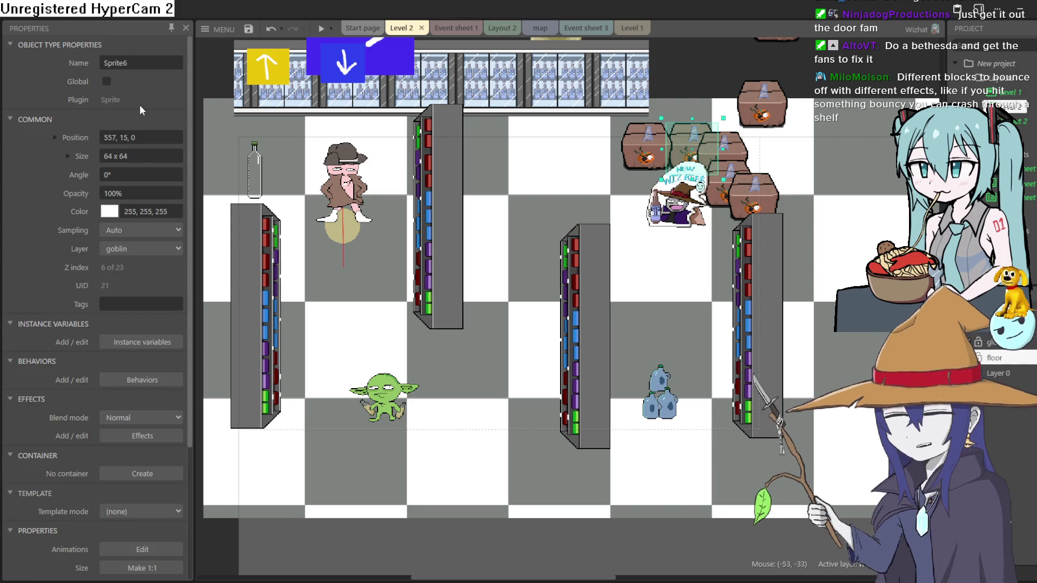
scroll(139, 104, "down", 3)
scroll(138, 107, "up", 3)
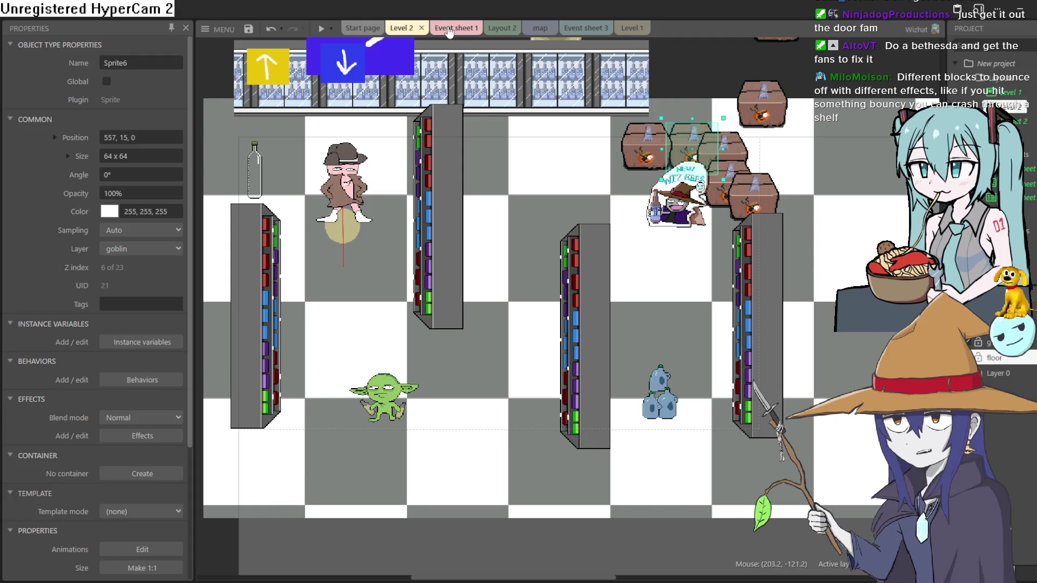
left_click(451, 27)
left_click(410, 30)
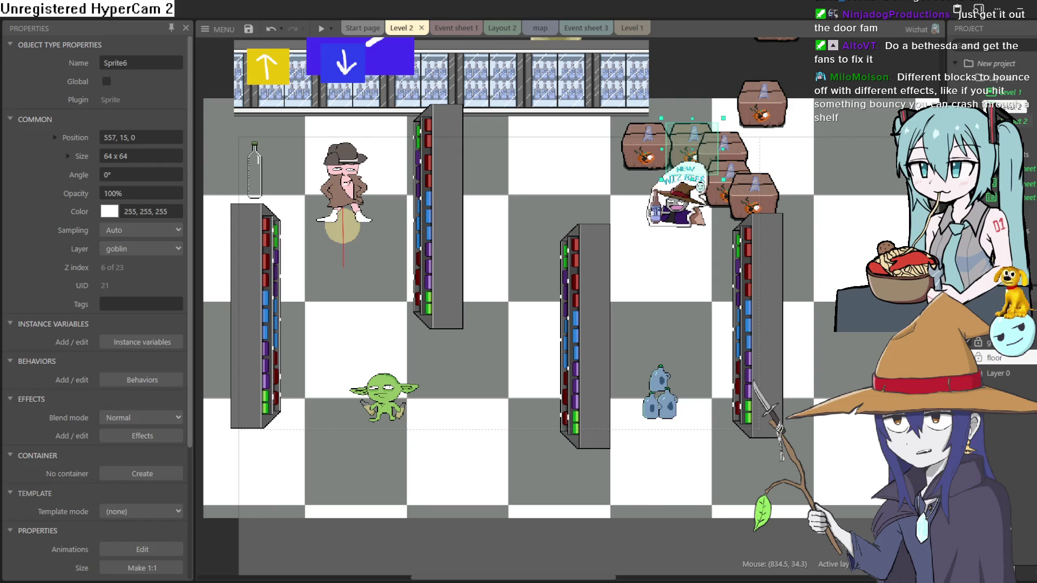
scroll(105, 322, "down", 3)
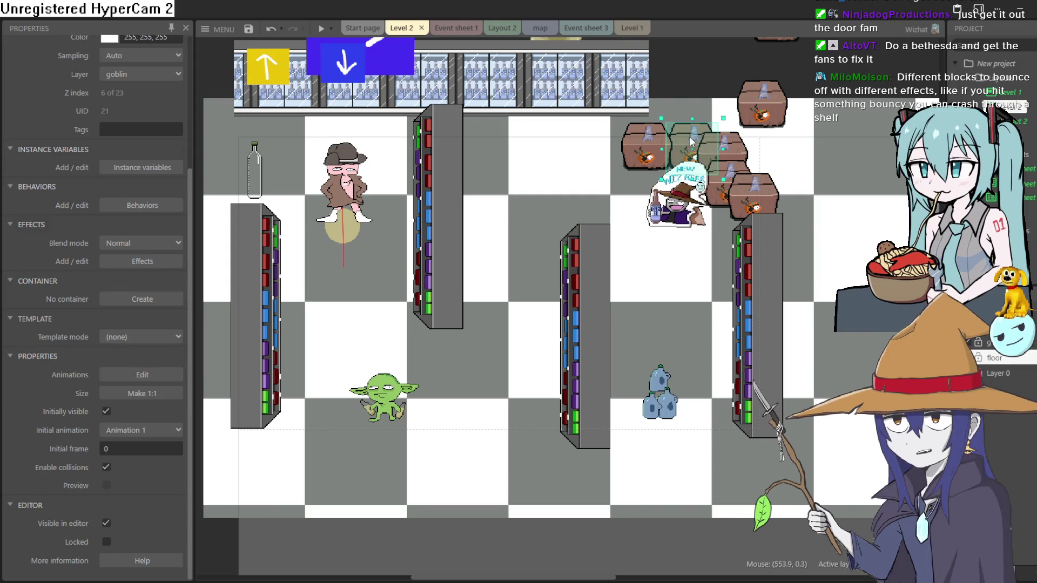
left_click_drag(691, 141, 684, 150)
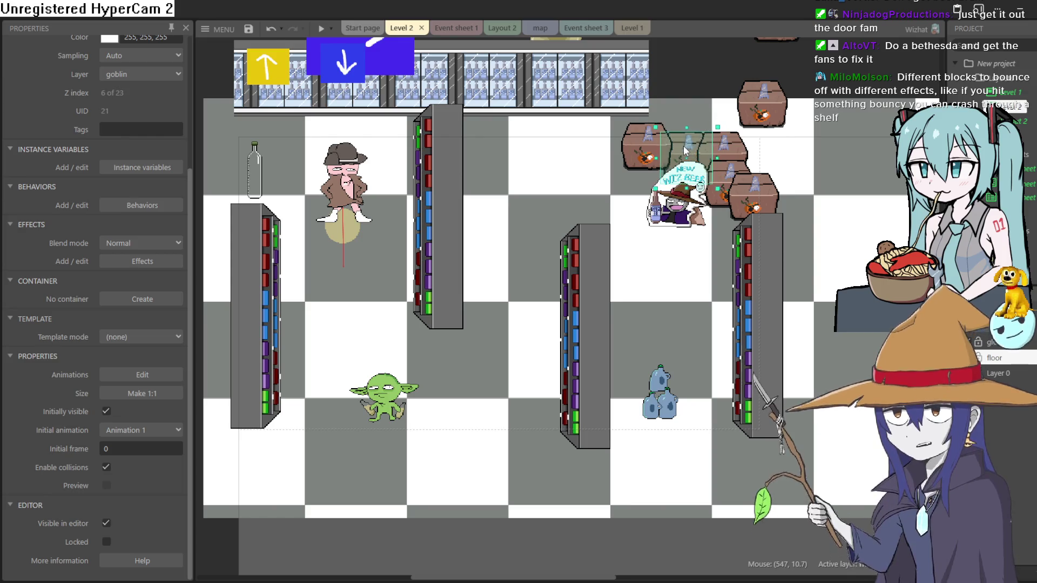
left_click(629, 151)
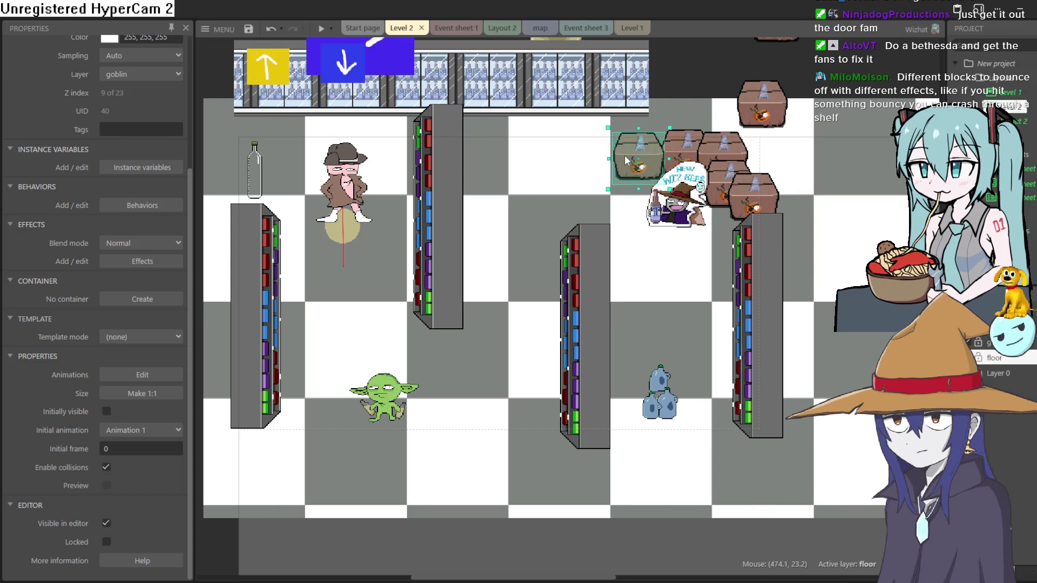
left_click_drag(729, 196, 733, 219)
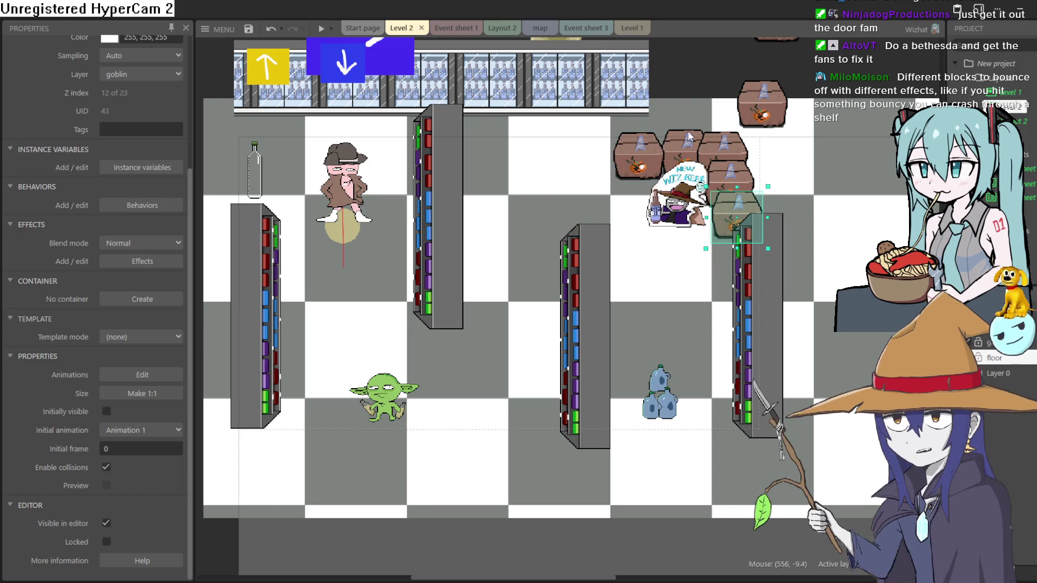
Check the stacked crates, make the lowest shelf crate Initially visible, and preview the level
left_click(651, 150)
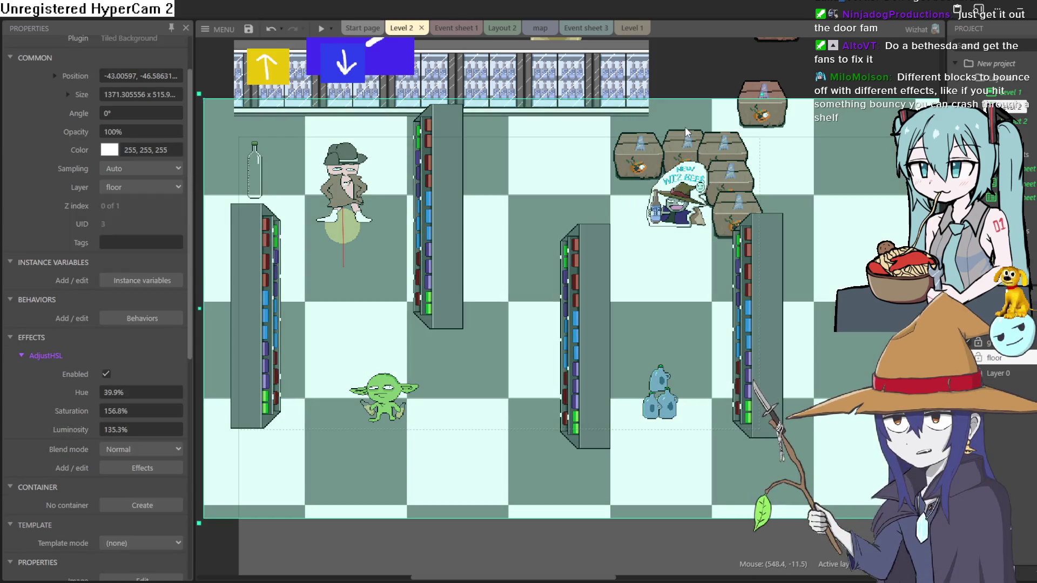
left_click(683, 139)
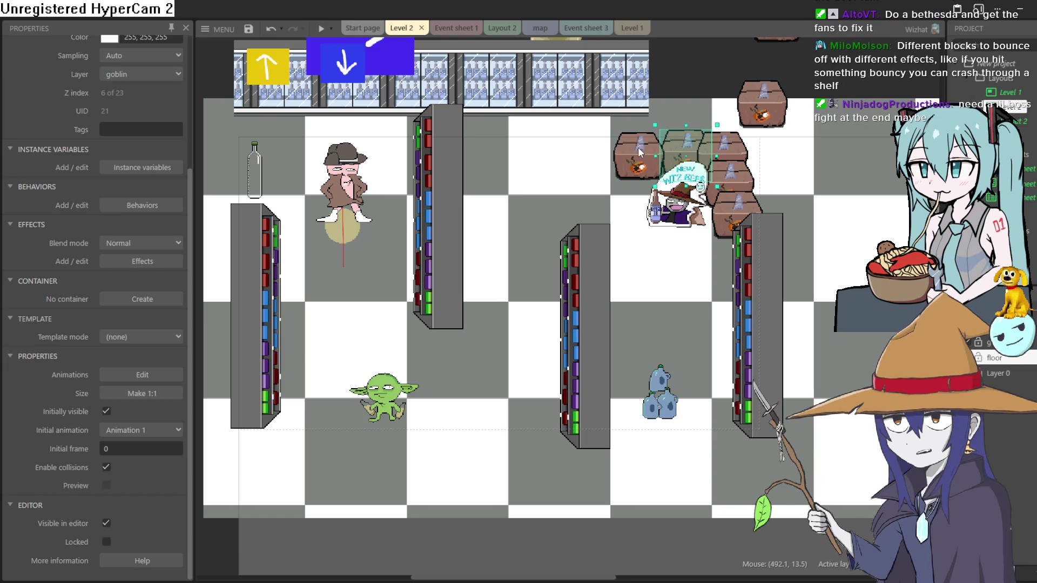
left_click(107, 412)
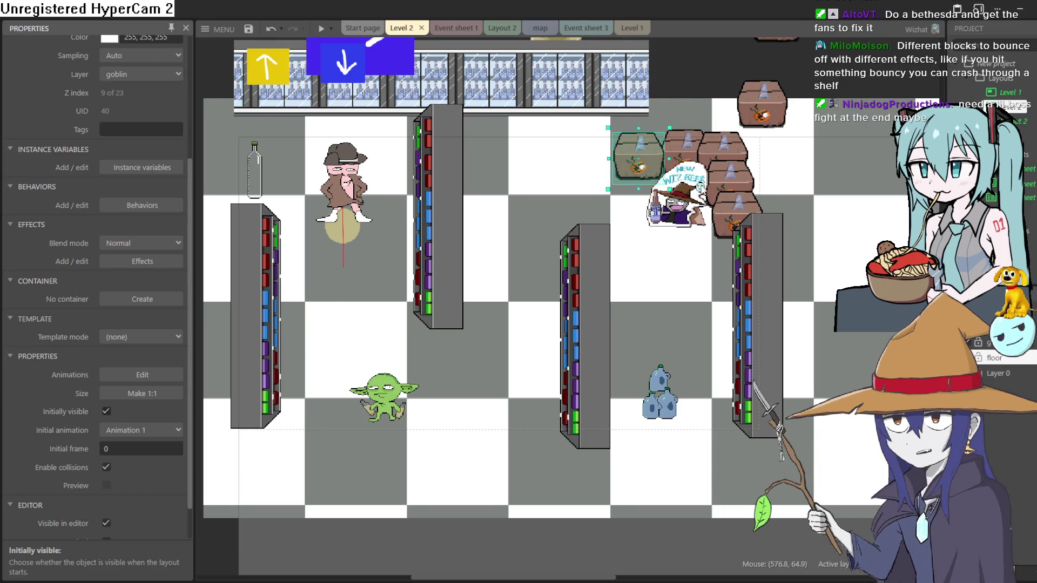
left_click(684, 140)
left_click(729, 145)
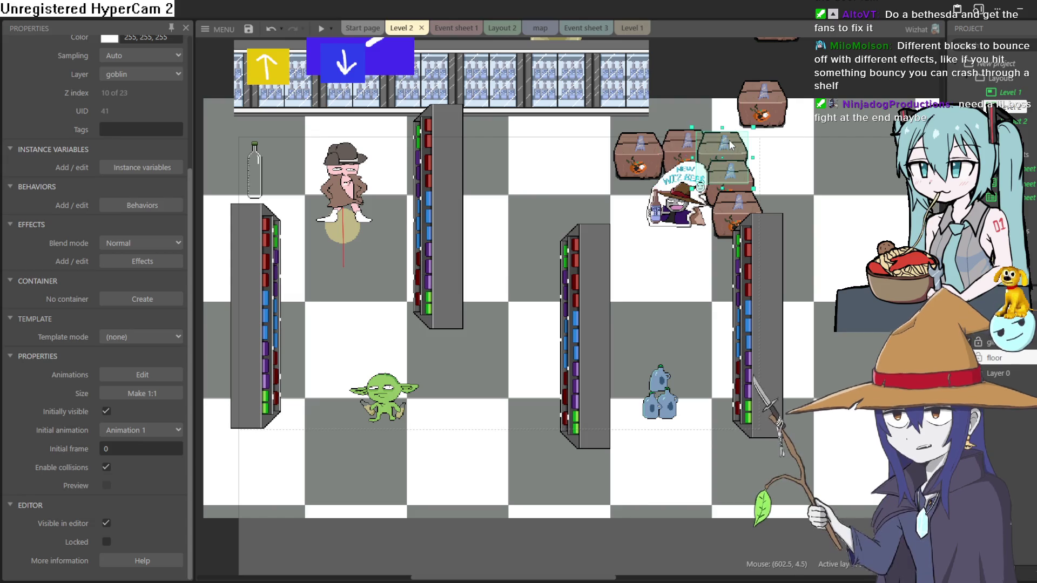
left_click(722, 205)
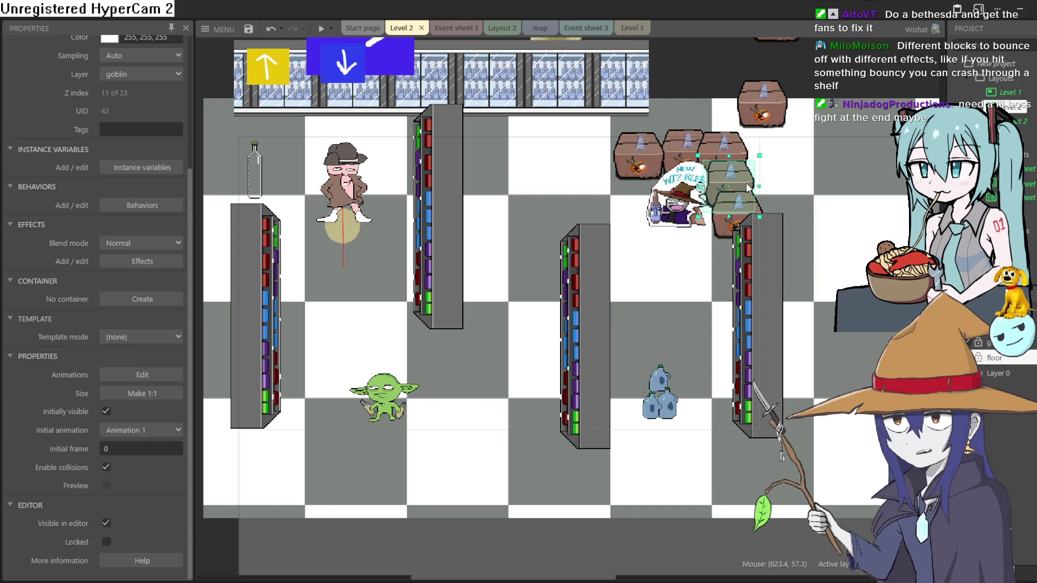
left_click(725, 241)
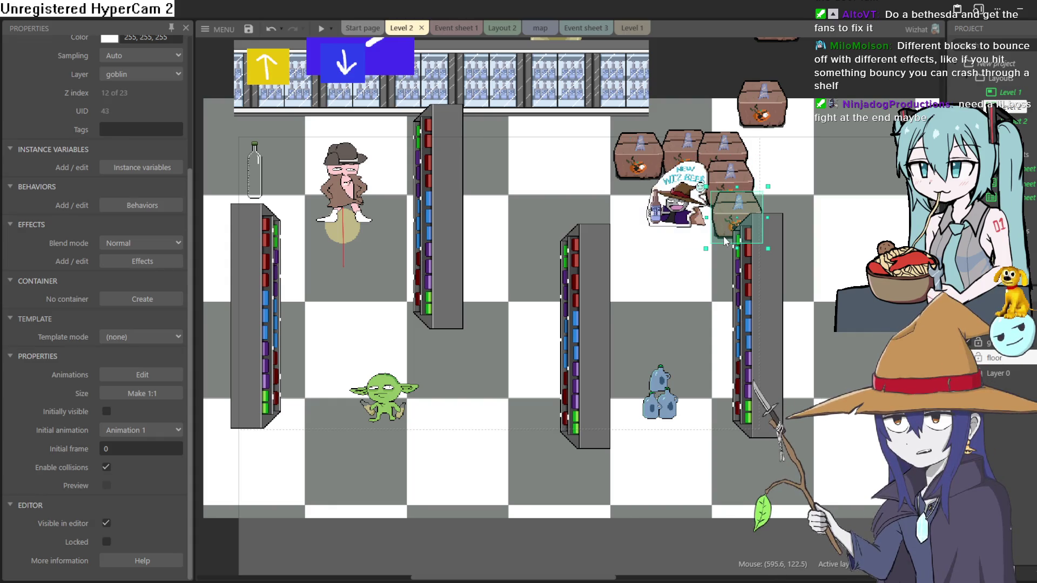
left_click(106, 411)
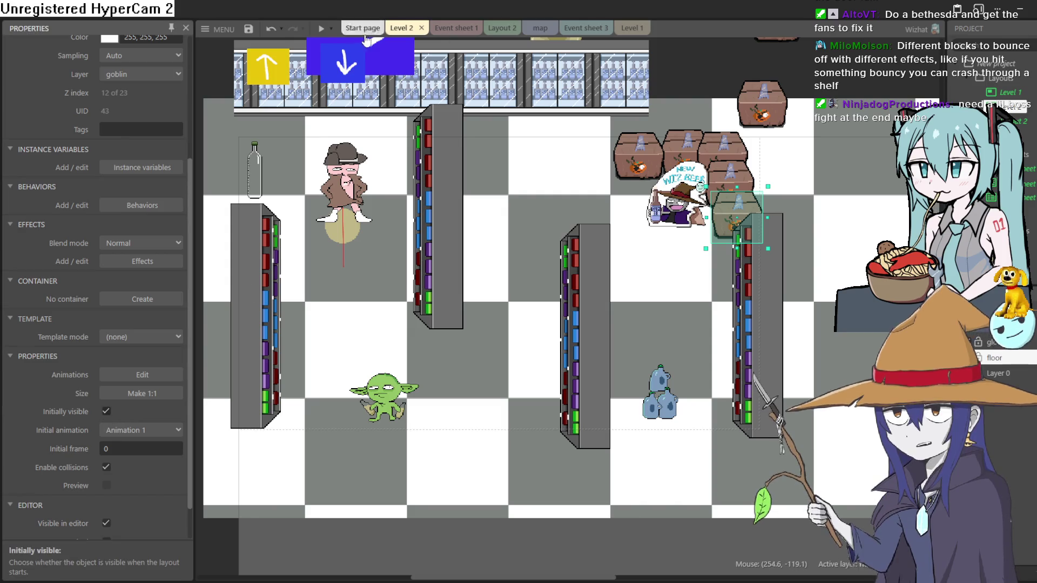
left_click(320, 29)
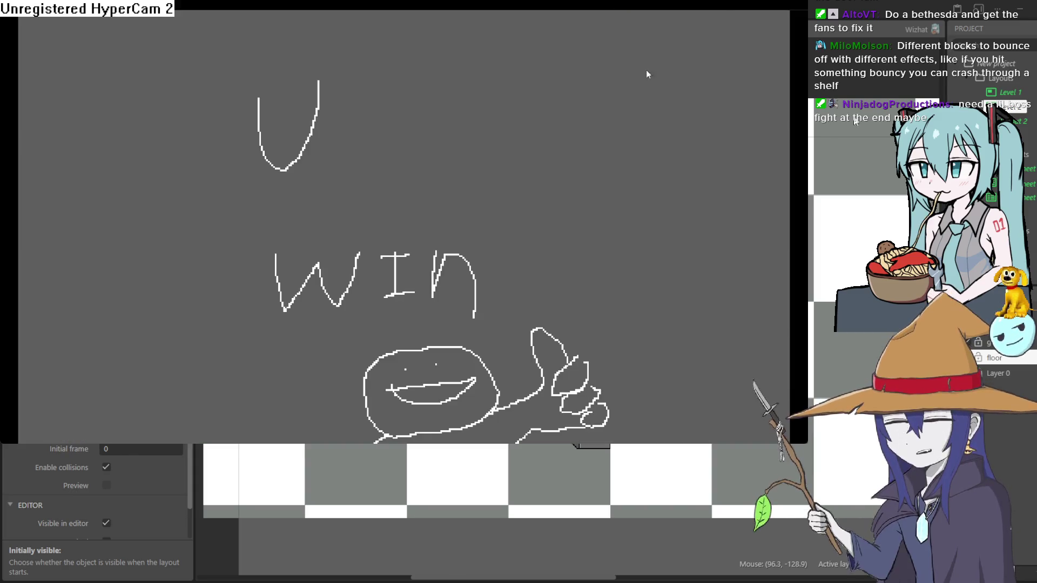
Close the game preview window with Alt+F4
key("alt+F4")
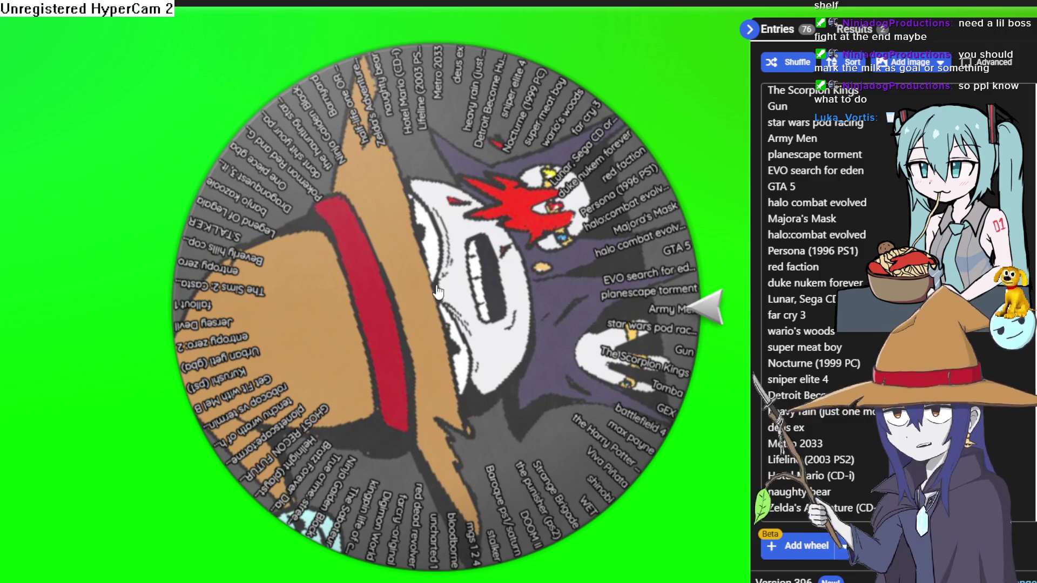
Spin the wheel of game titles and select the winner's name, Kurushi (ps1)
left_click(446, 306)
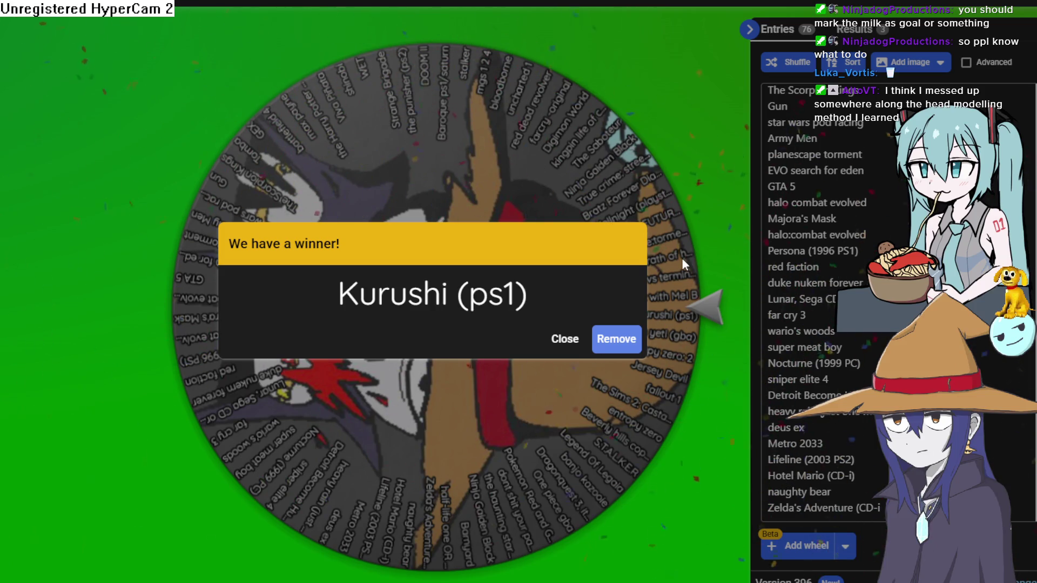
left_click_drag(316, 294, 527, 309)
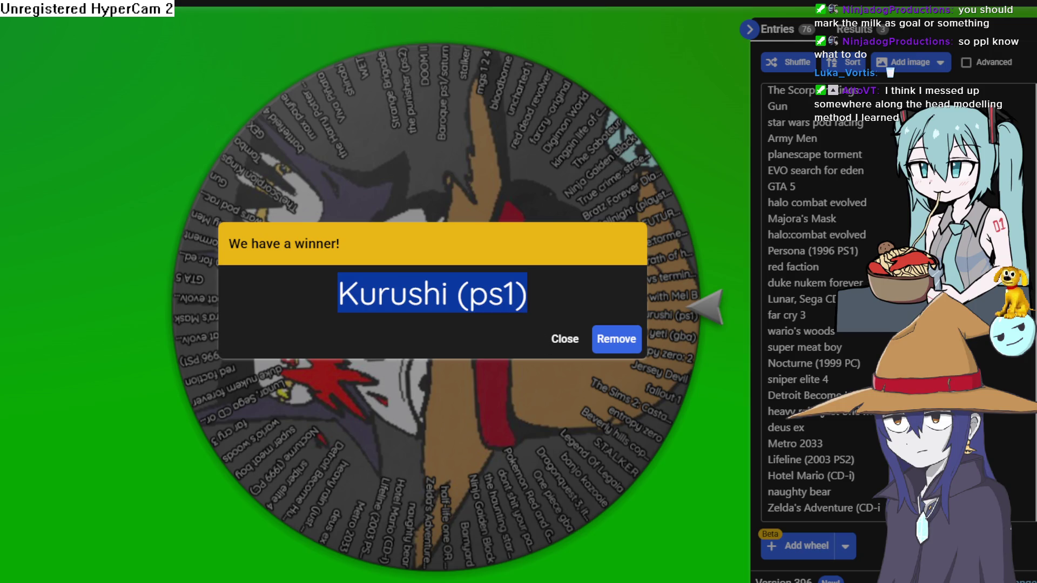
key("alt+Tab")
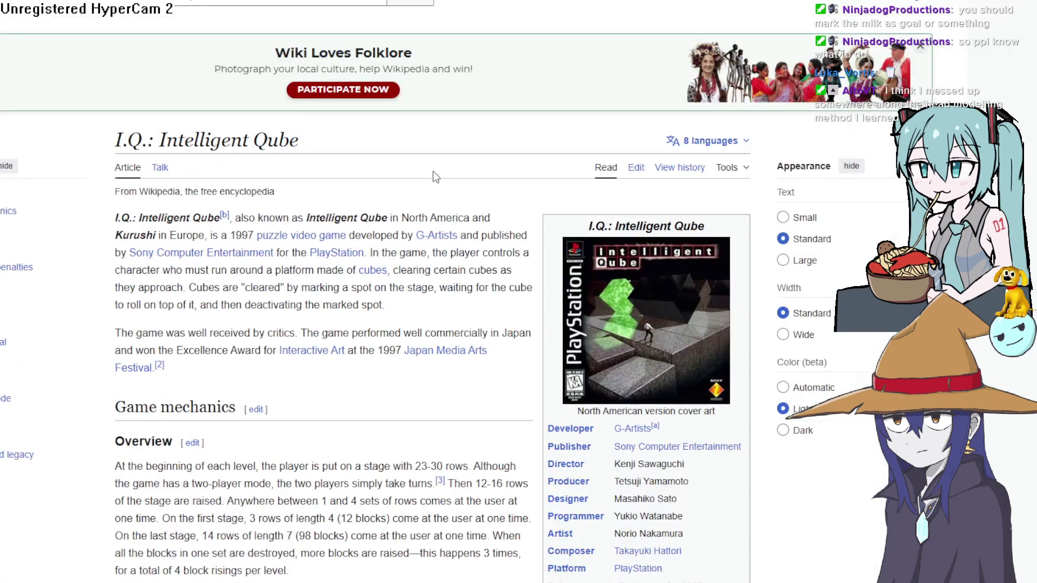
View the I.Q.: Intelligent Qube cover art and gameplay screenshot in the image viewer
scroll(435, 176, "down", 5)
scroll(435, 176, "up", 4)
left_click(640, 176)
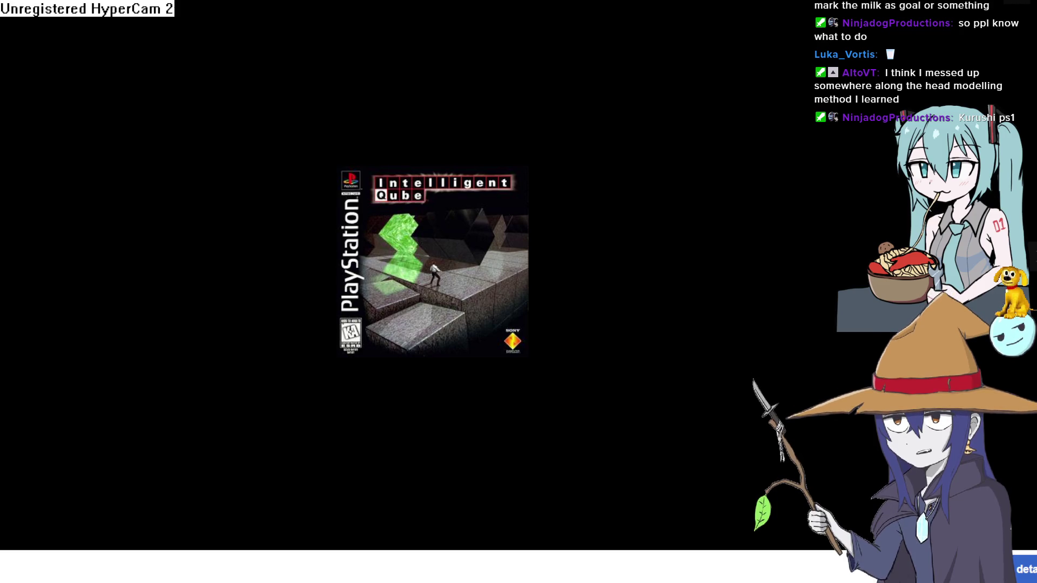
left_click(1032, 257)
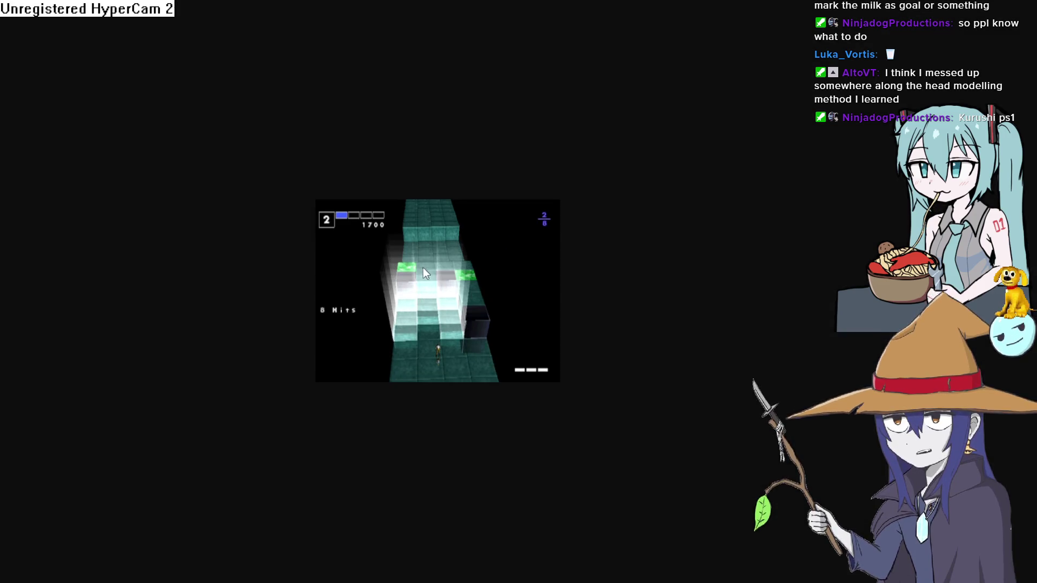
key("alt+Tab")
key("alt+Tab")
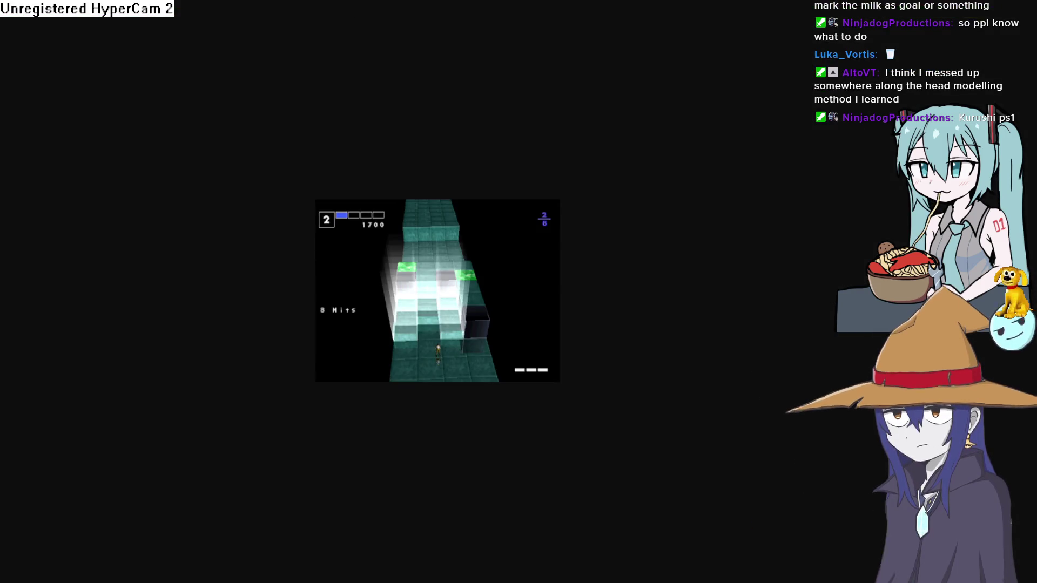
mouse_move(452, 101)
key("Escape")
Enlarge the cover art and gameplay screenshot again, then return to the wheel's winner result
scroll(617, 209, "down", 15)
scroll(617, 209, "up", 6)
scroll(617, 209, "down", 20)
scroll(593, 206, "up", 20)
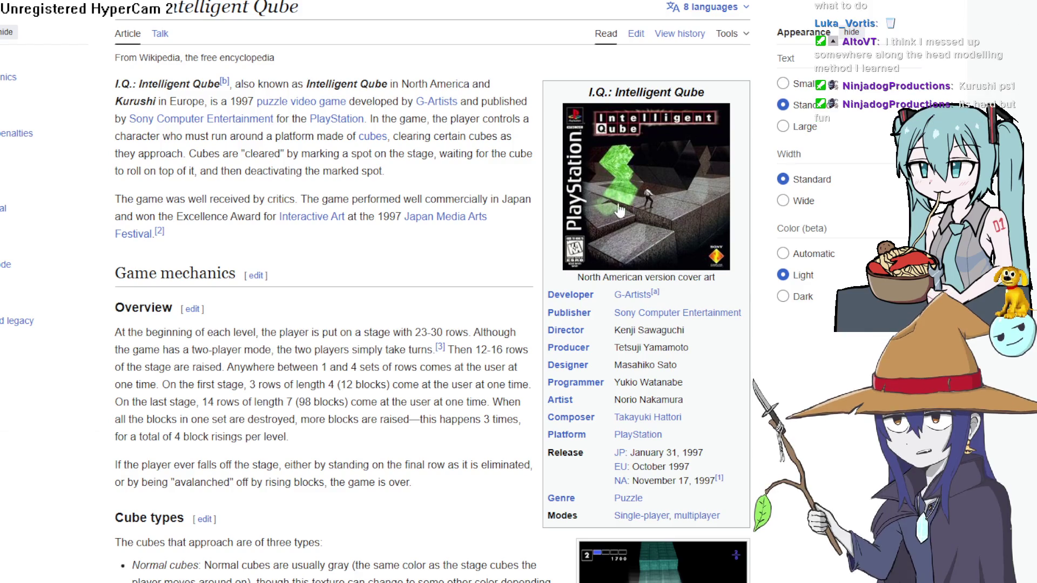
left_click(668, 198)
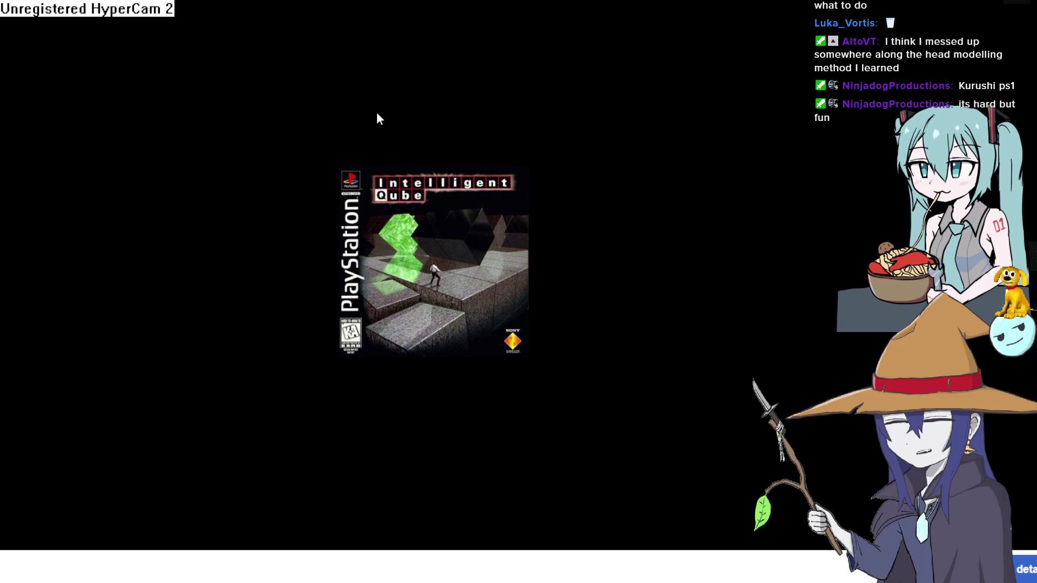
key("Escape")
scroll(653, 216, "down", 6)
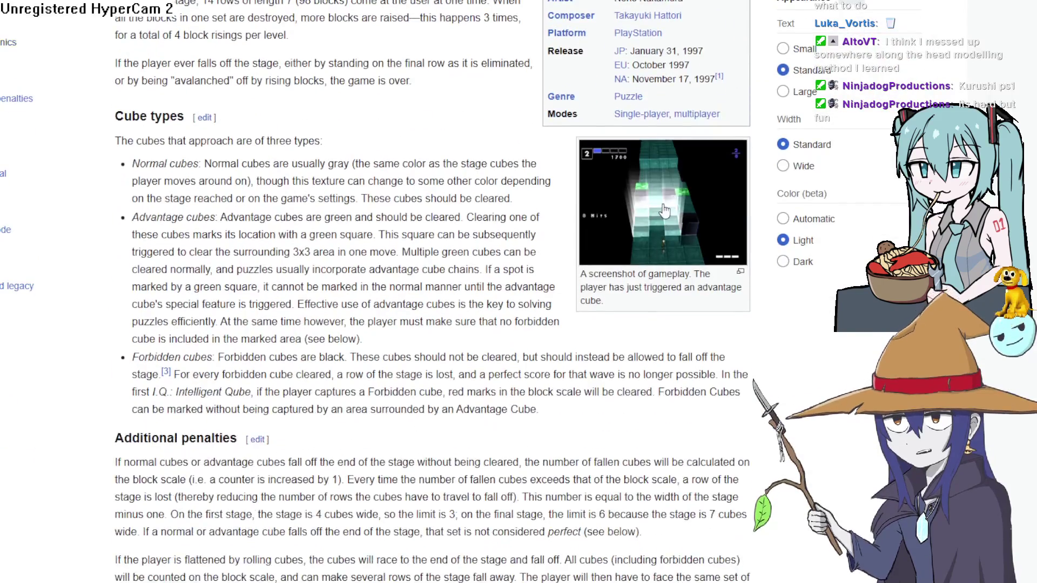
left_click(654, 214)
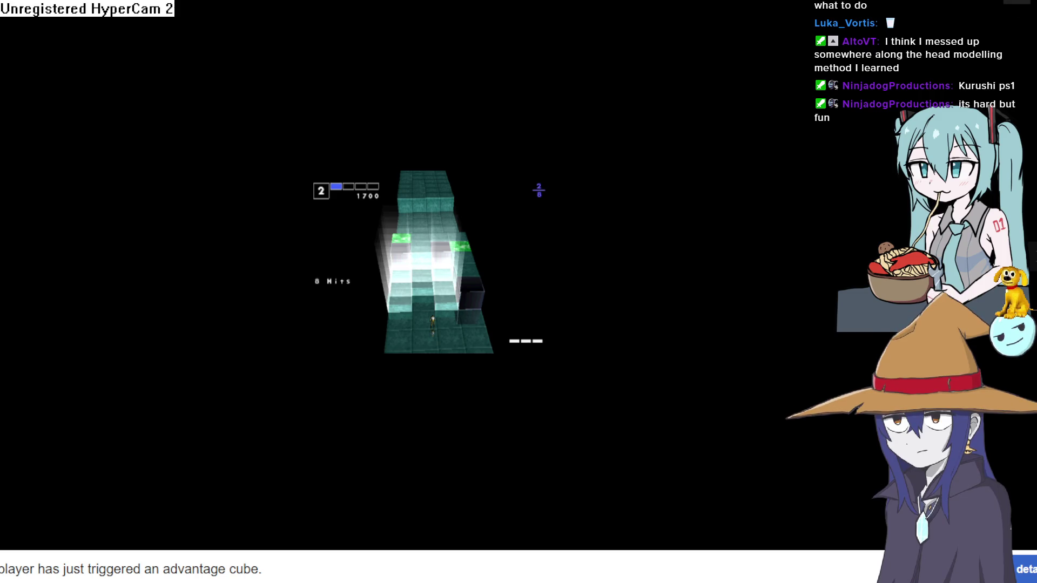
key("Escape")
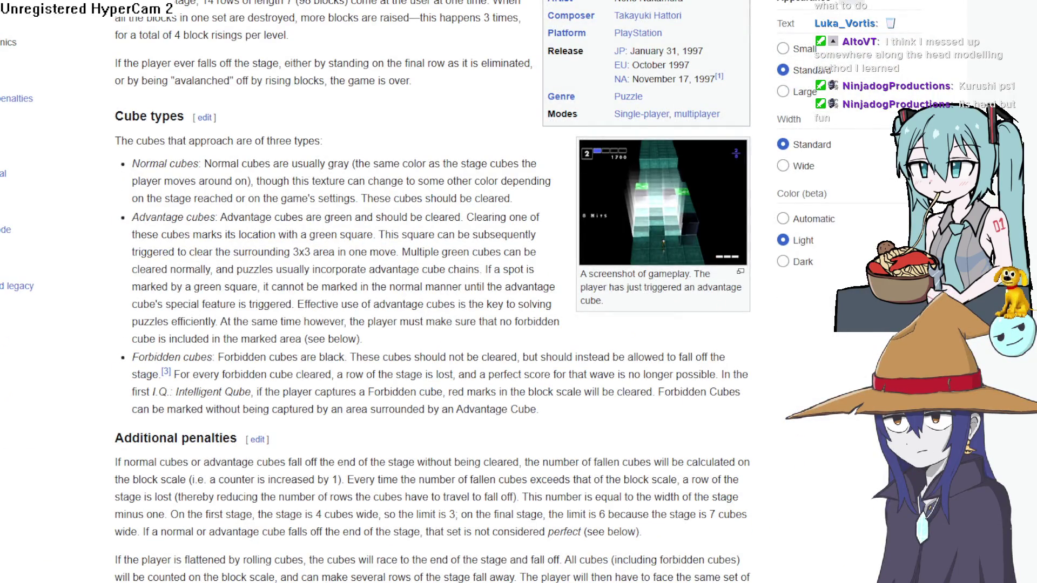
key("alt+Tab")
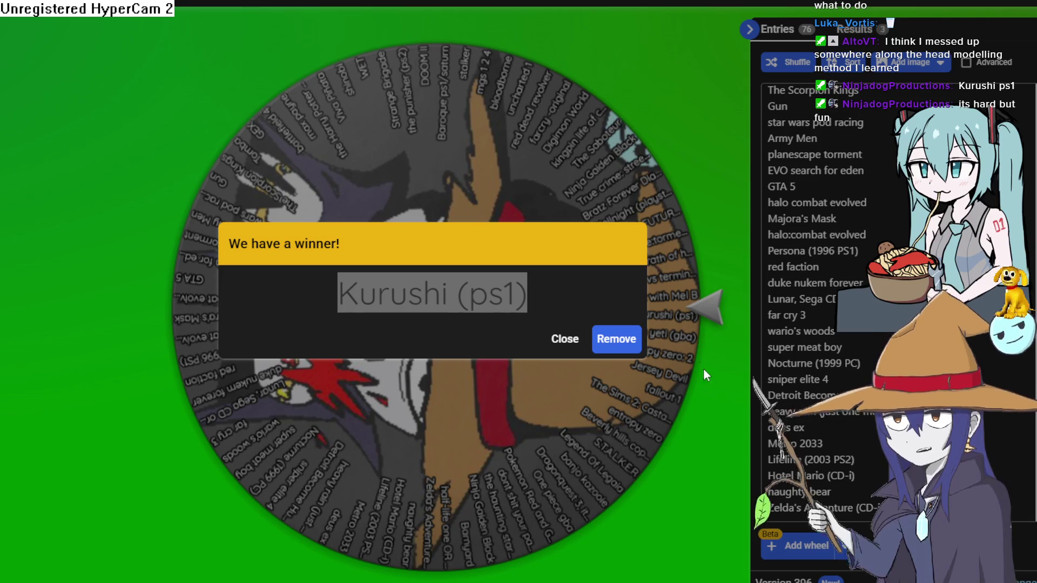
Dismiss the Kurushi (ps1) winner dialog and return to the Construct 3 editor
left_click(555, 342)
left_click(556, 342)
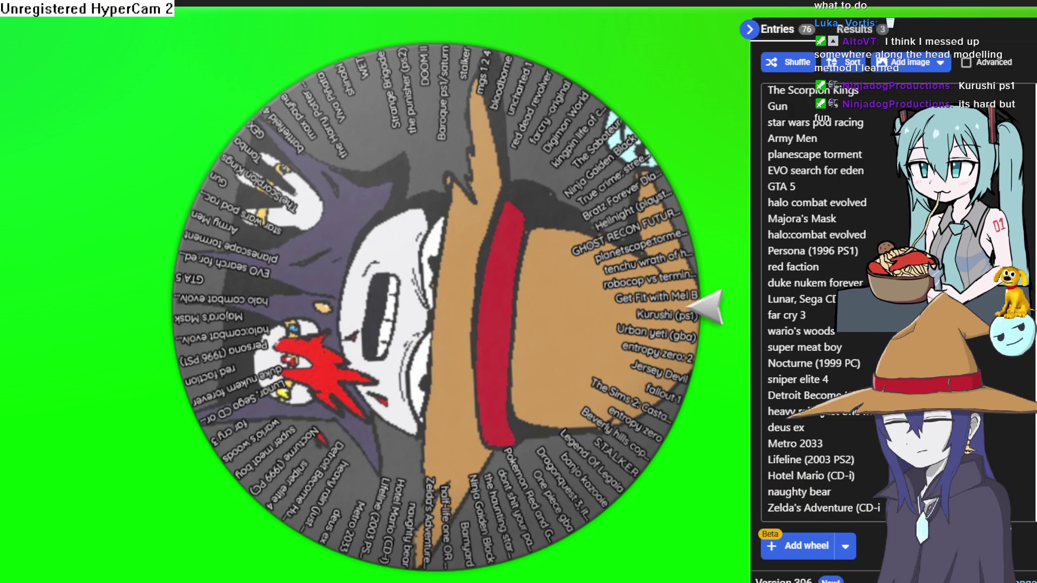
left_click(1027, 18)
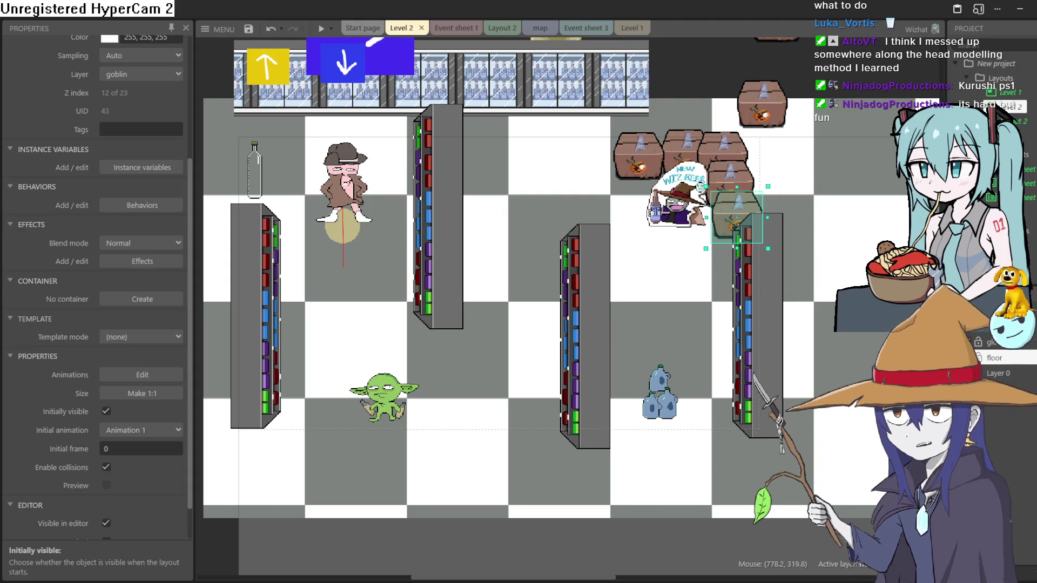
Zoom in on the water bottles in Level 2, then switch over to Aseprite
scroll(654, 393, "up", 1)
scroll(653, 393, "up", 6)
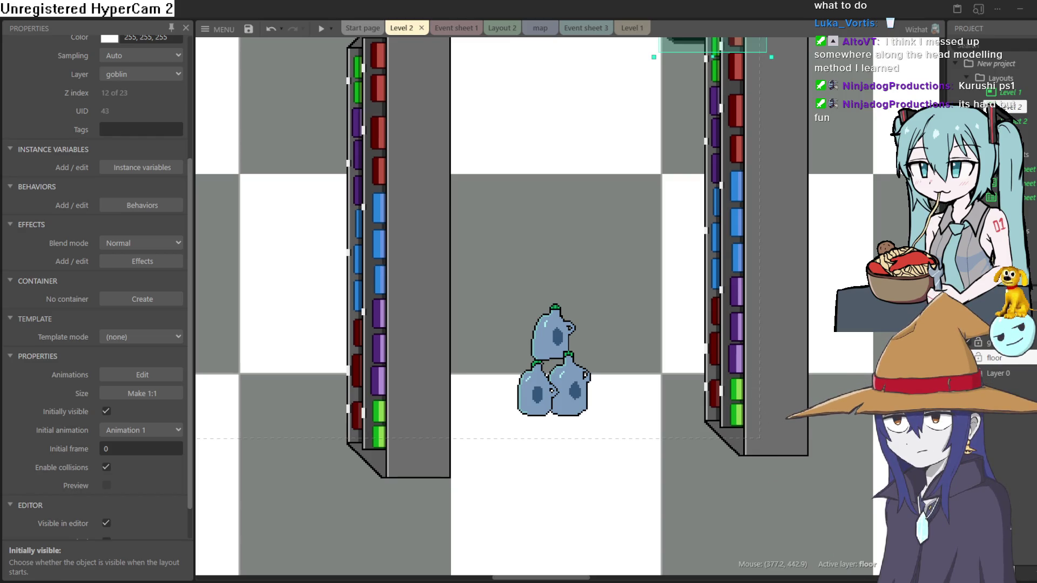
key("alt+Tab")
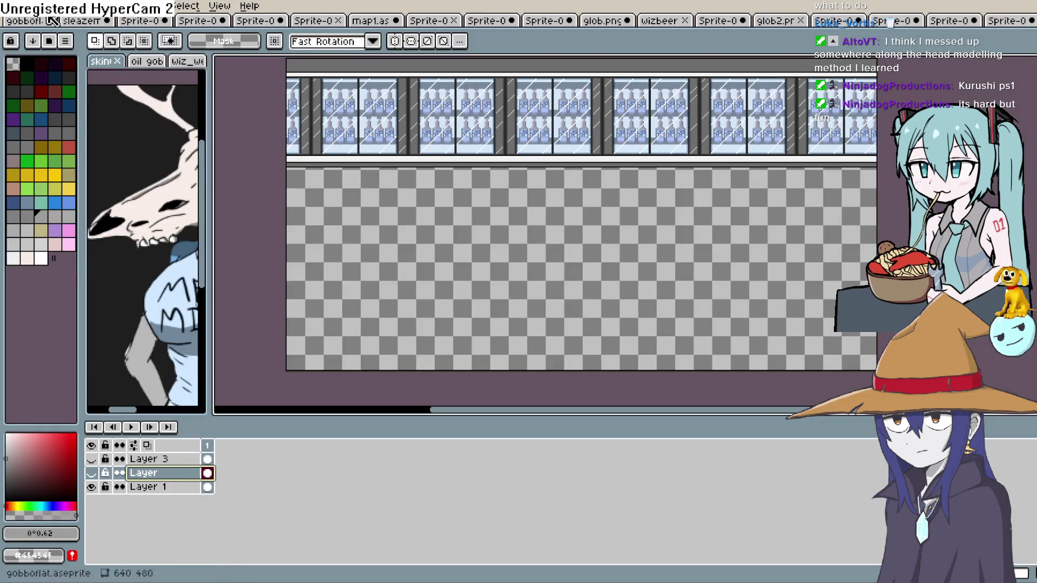
Create a new 100×100 pixel sprite
left_click(10, 6)
left_click(25, 30)
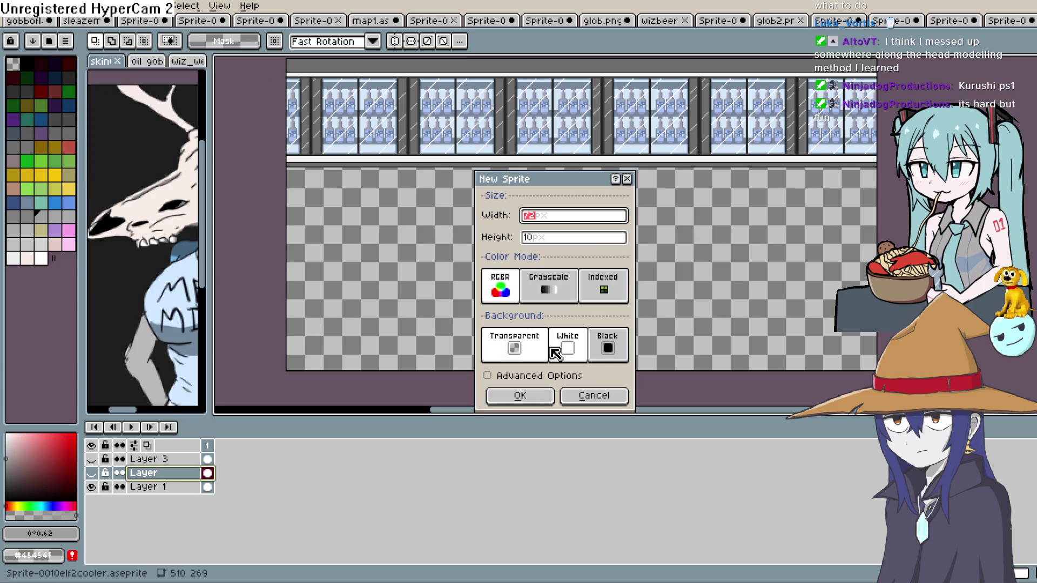
type("100")
key("Tab")
type("100")
left_click(535, 395)
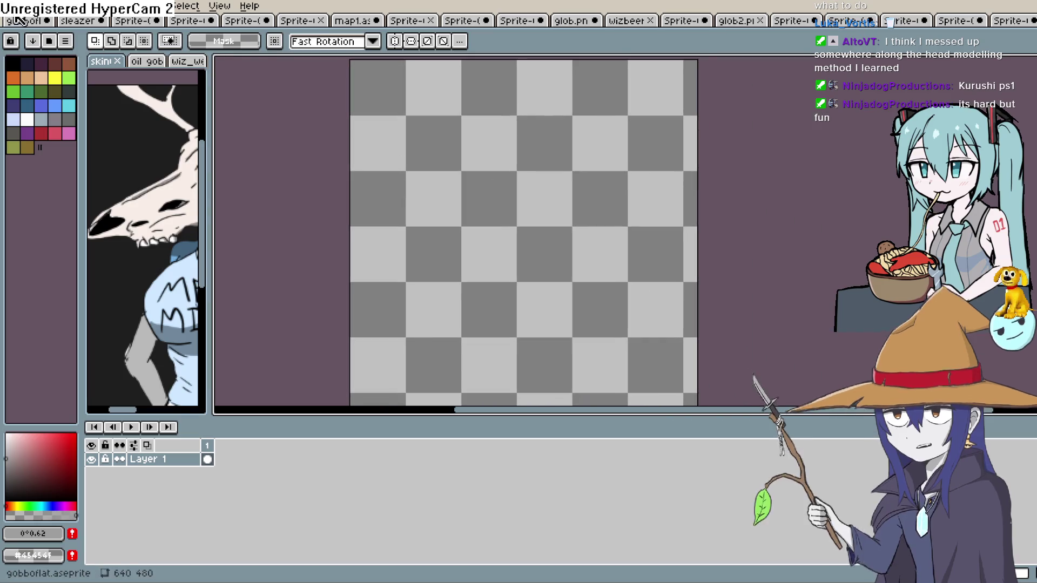
Try placing WIZ BEER text in the Impact font, then discard it
left_click(34, 6)
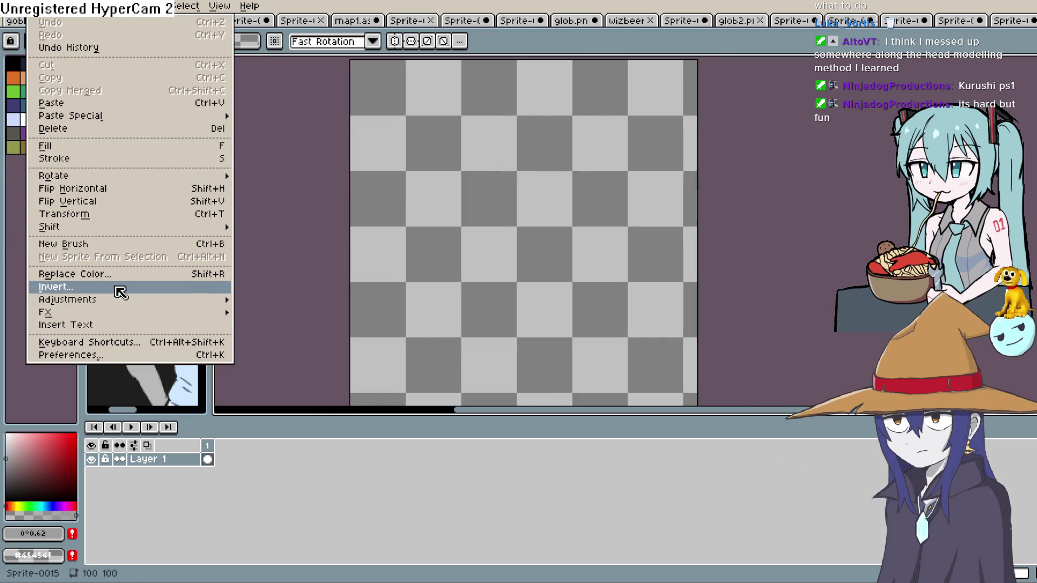
left_click(130, 325)
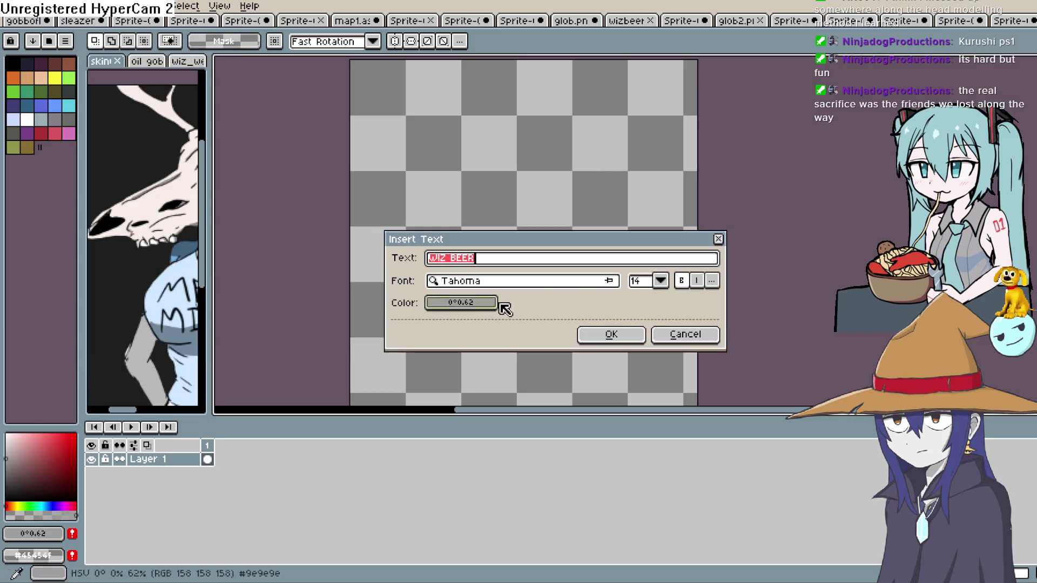
left_click(590, 284)
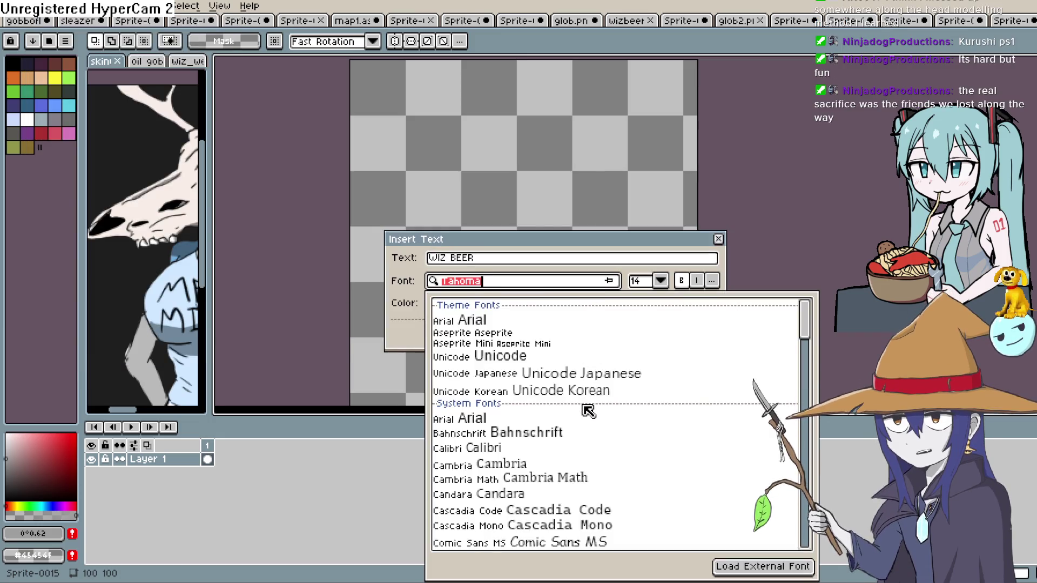
scroll(567, 409, "down", 8)
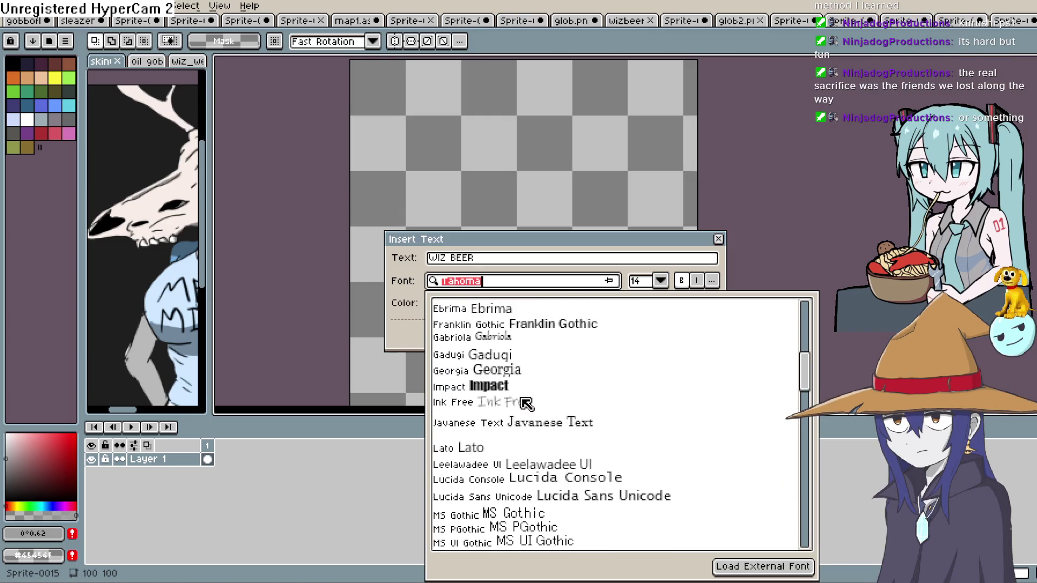
left_click(497, 386)
left_click(613, 335)
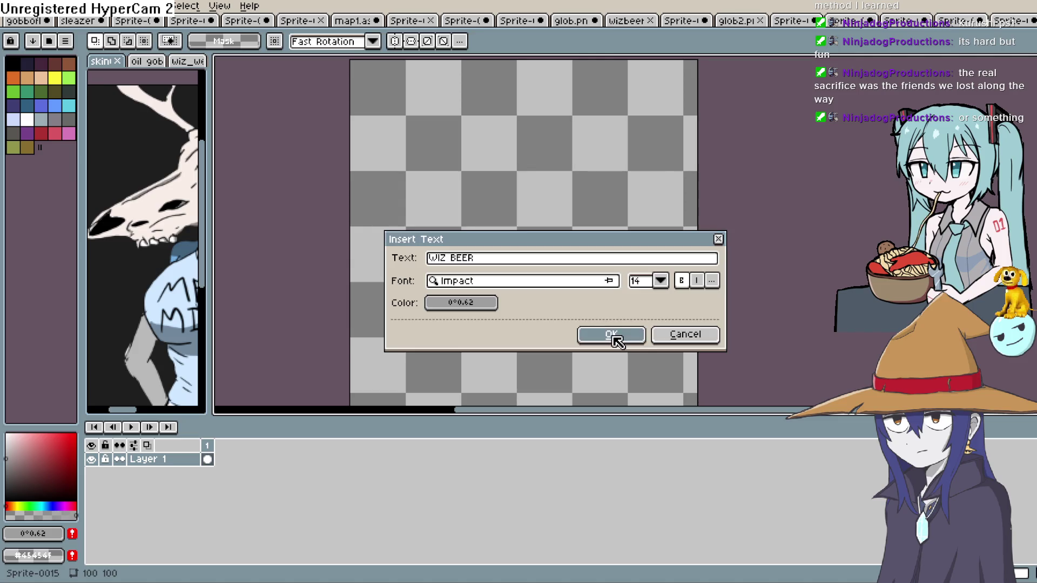
key("Escape")
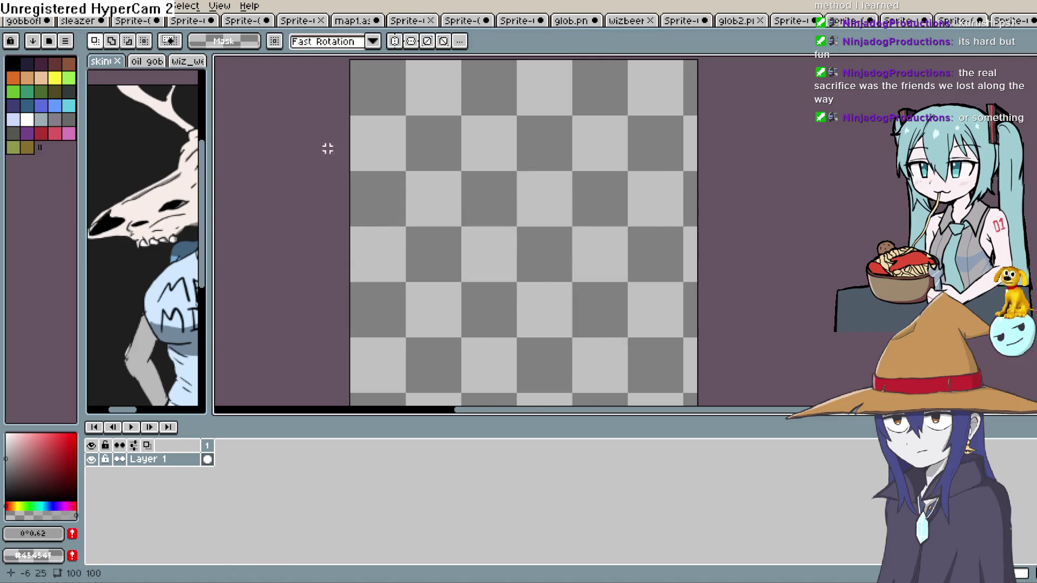
left_click(37, 6)
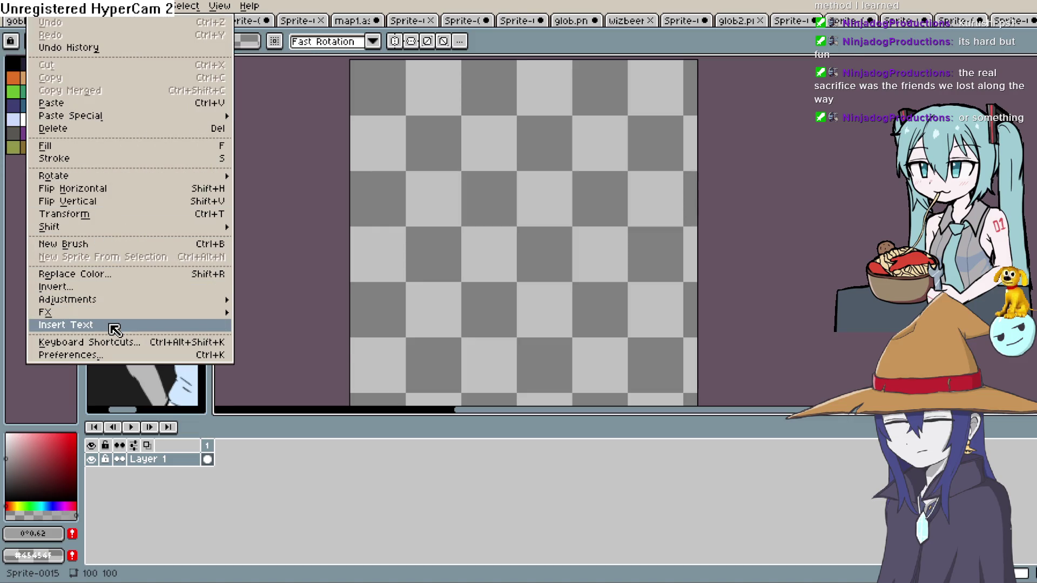
left_click(112, 324)
left_click(461, 305)
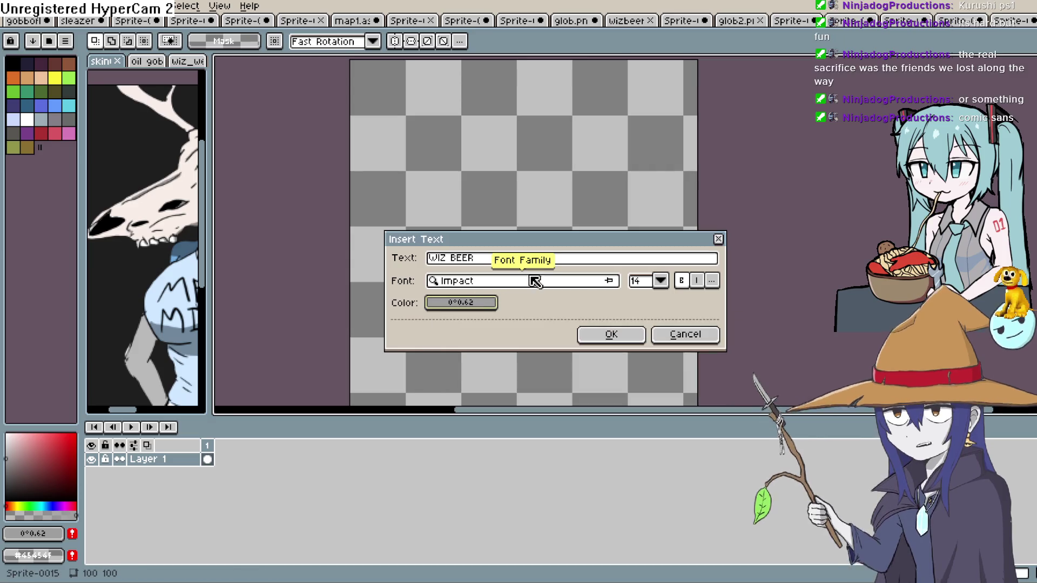
left_click(605, 283)
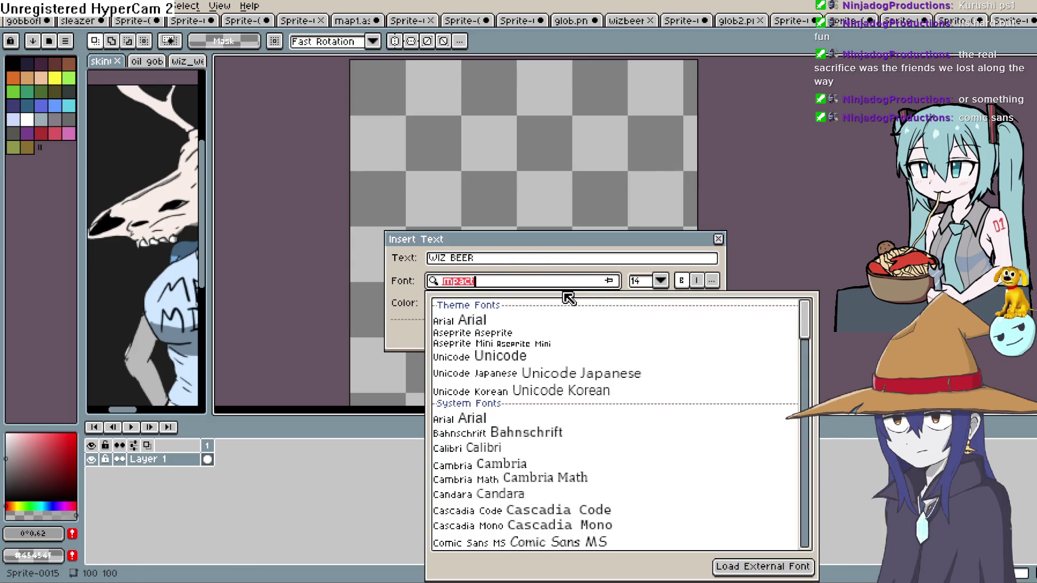
type("com")
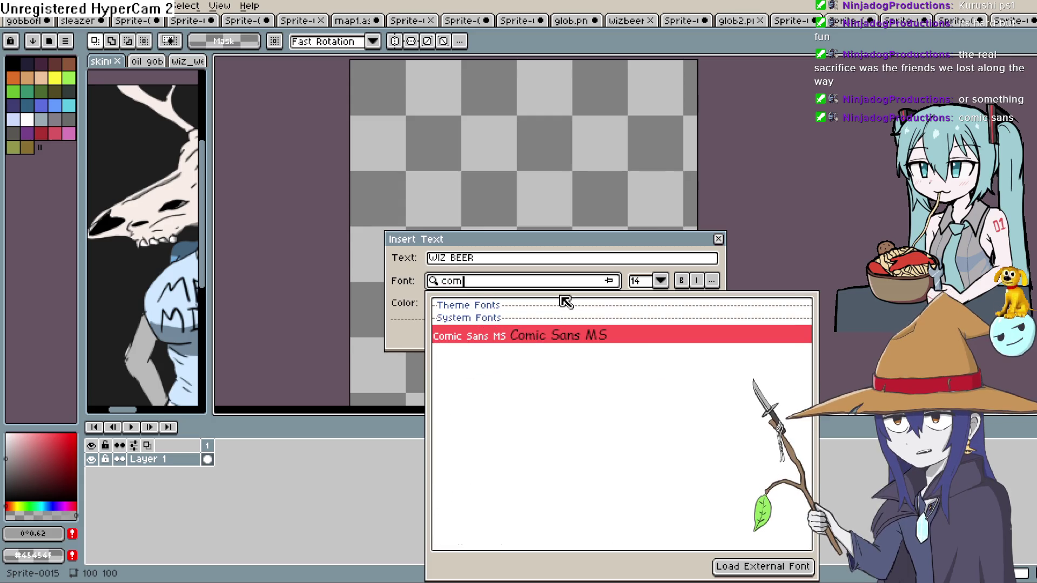
left_click(553, 338)
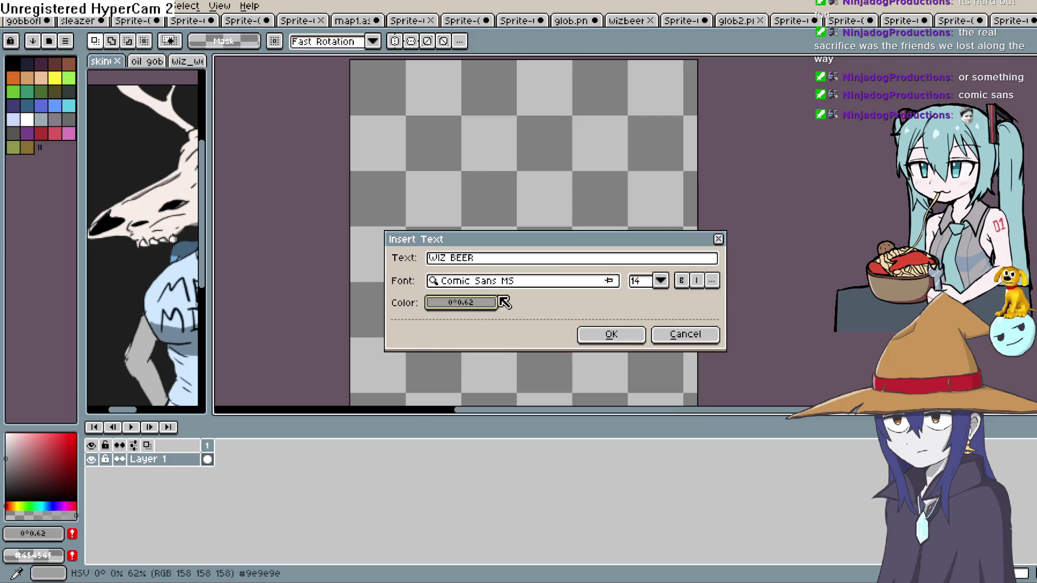
left_click(494, 301)
left_click_drag(619, 370, 714, 378)
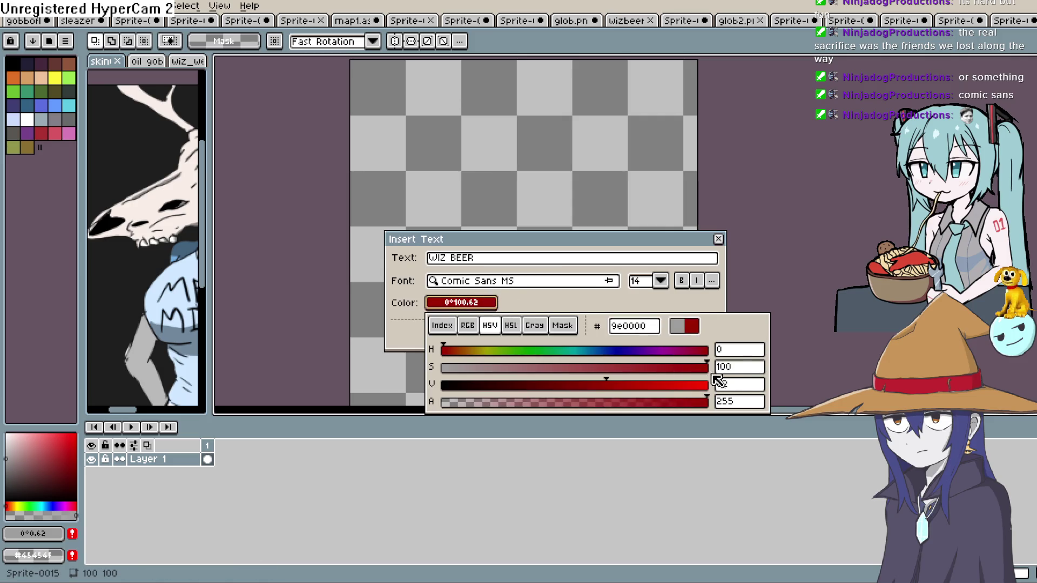
left_click_drag(484, 356, 487, 353)
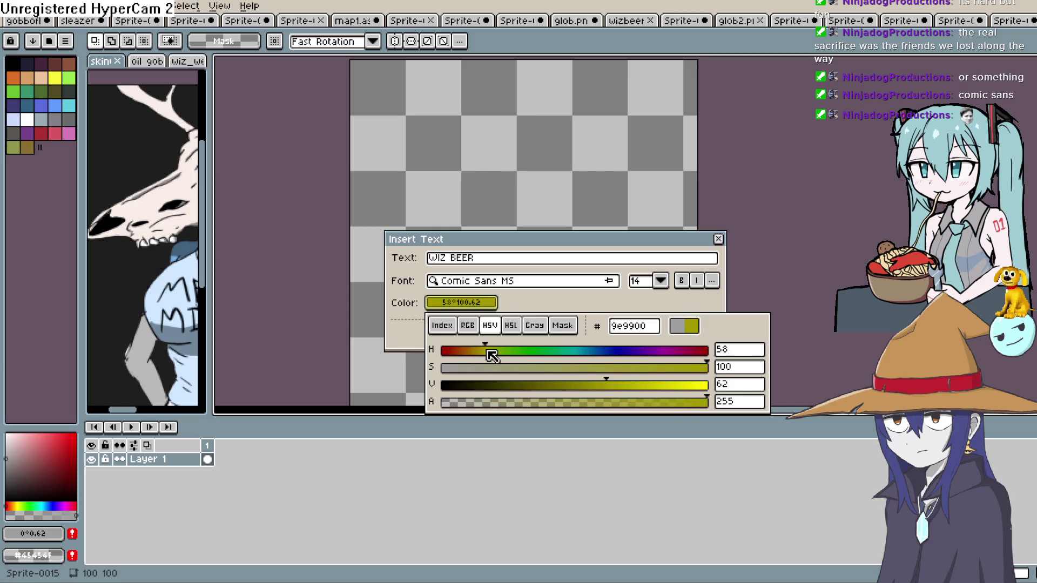
mouse_move(607, 385)
left_mouse_down()
mouse_move(693, 386)
mouse_move(684, 390)
left_mouse_up()
left_click_drag(493, 356, 485, 358)
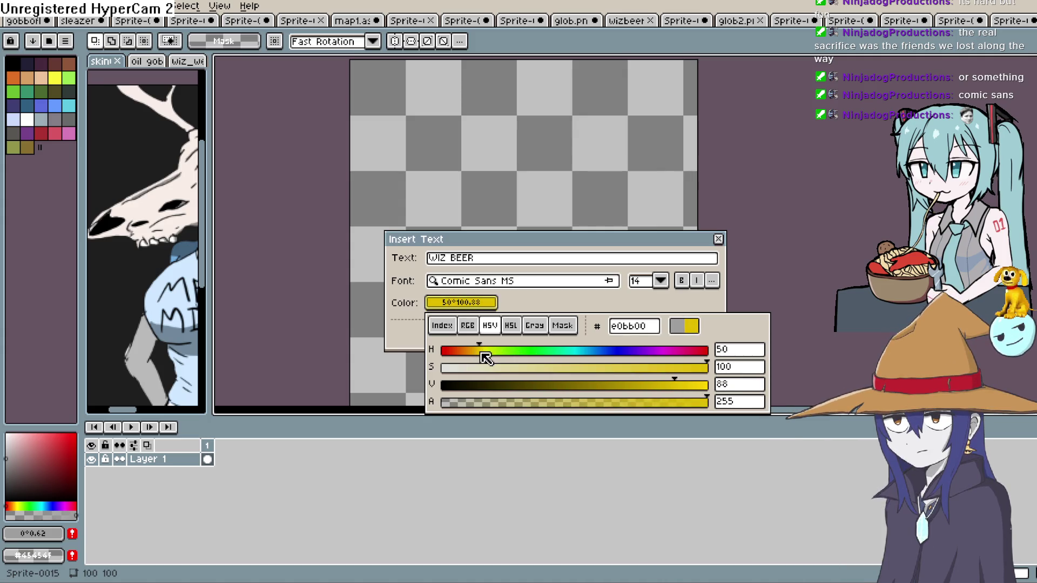
left_click(788, 221)
left_click(720, 242)
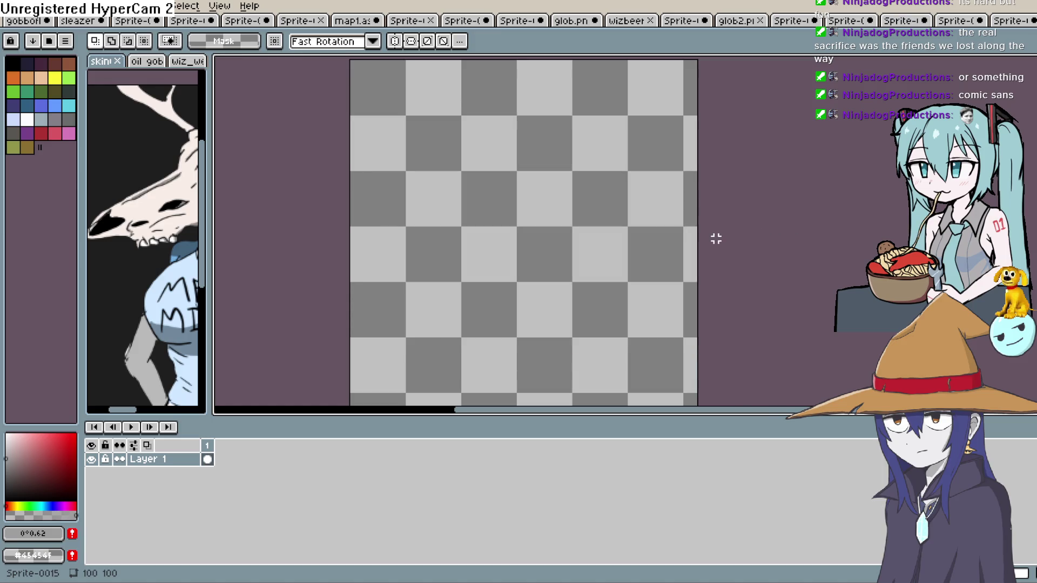
left_click(35, 6)
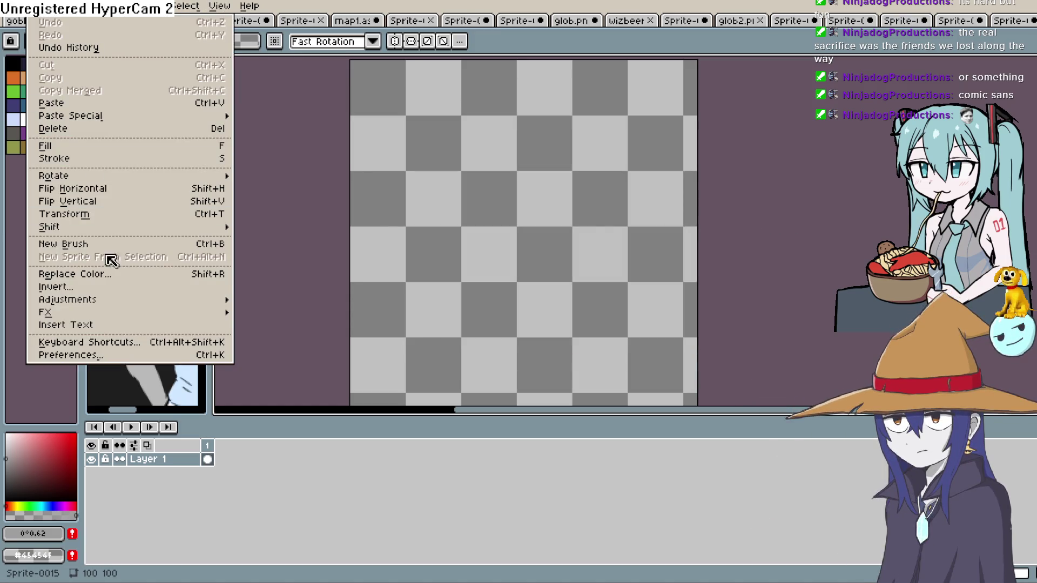
Insert 'GOAL' text in Comic Sans MS, size 14, coloured bright yellow via the HSV picker
left_click(108, 325)
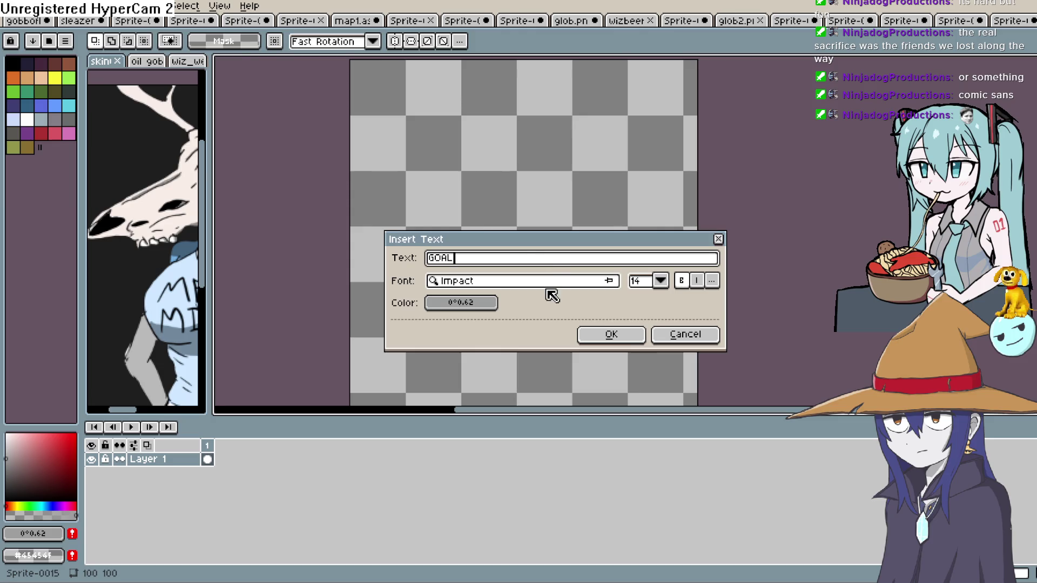
left_click(545, 285)
type("comic")
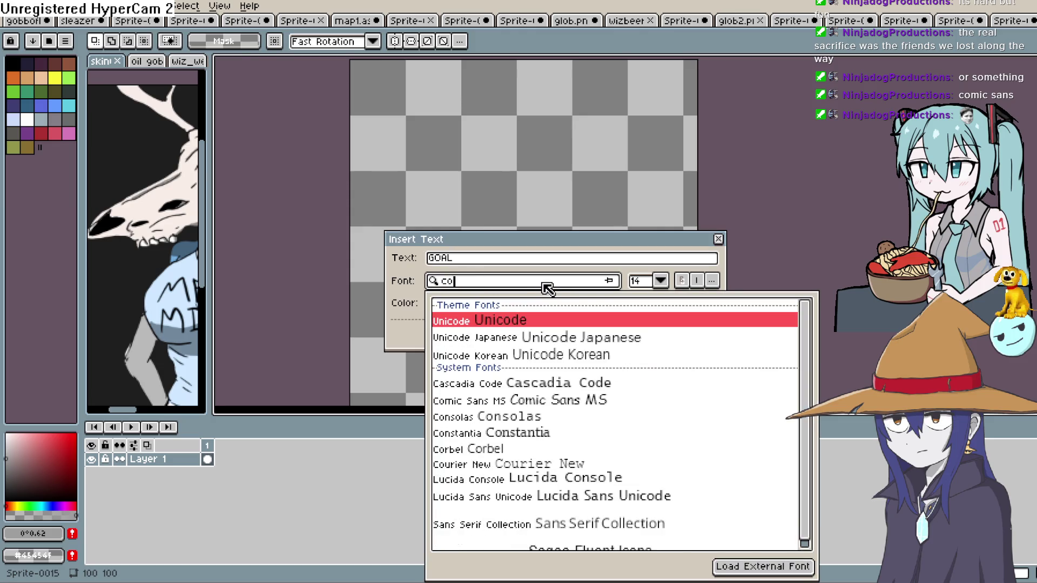
left_click(570, 339)
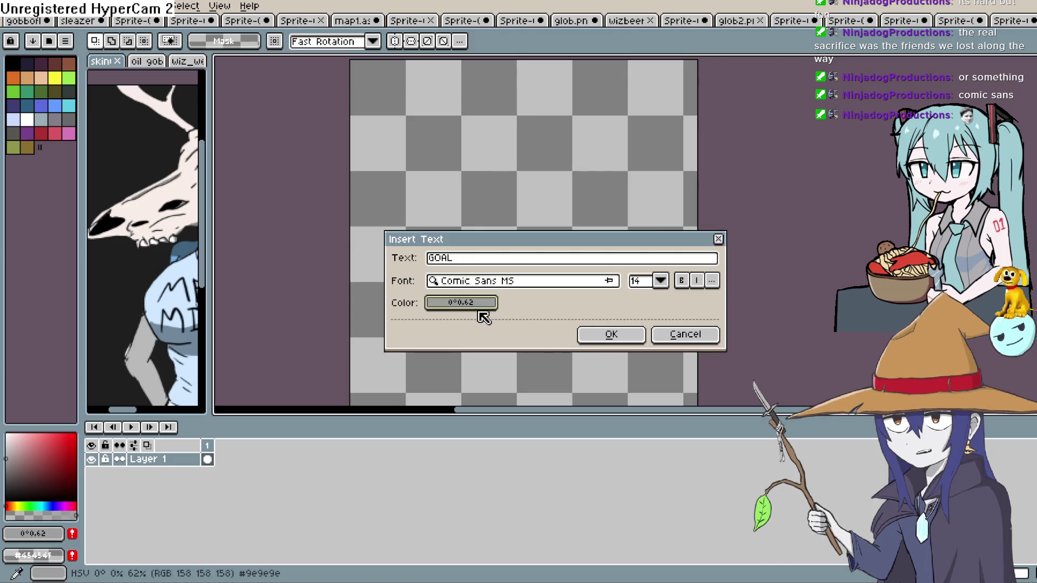
left_click(472, 304)
left_click(512, 351)
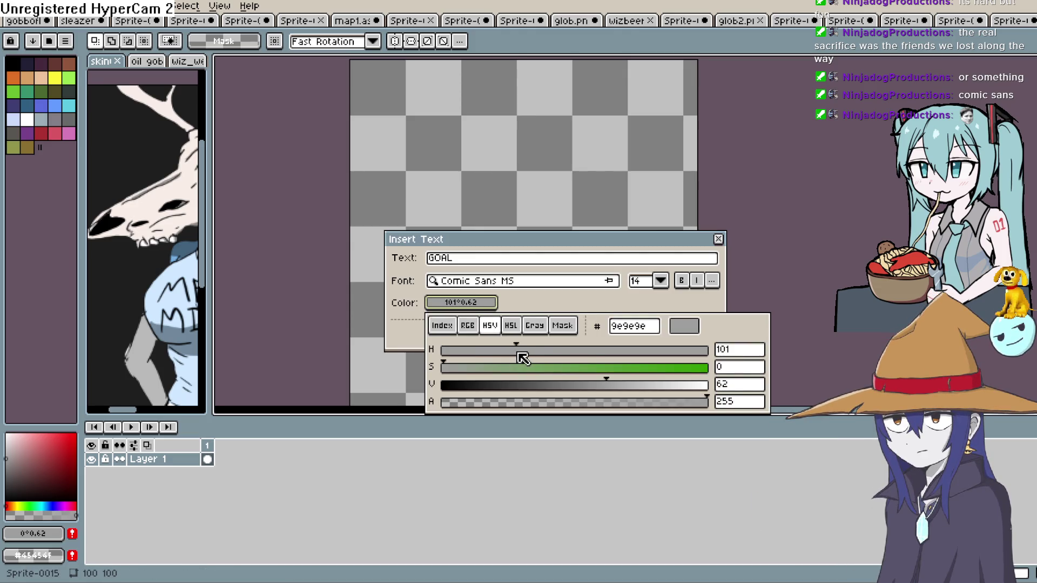
left_click_drag(491, 370, 708, 368)
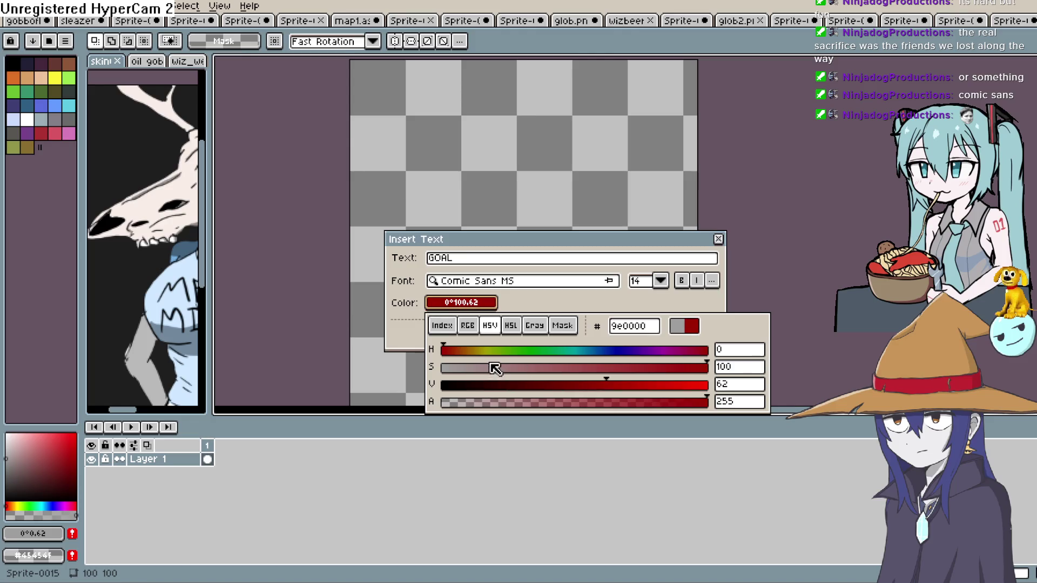
left_click(480, 351)
left_click_drag(605, 388, 684, 395)
left_click(476, 350)
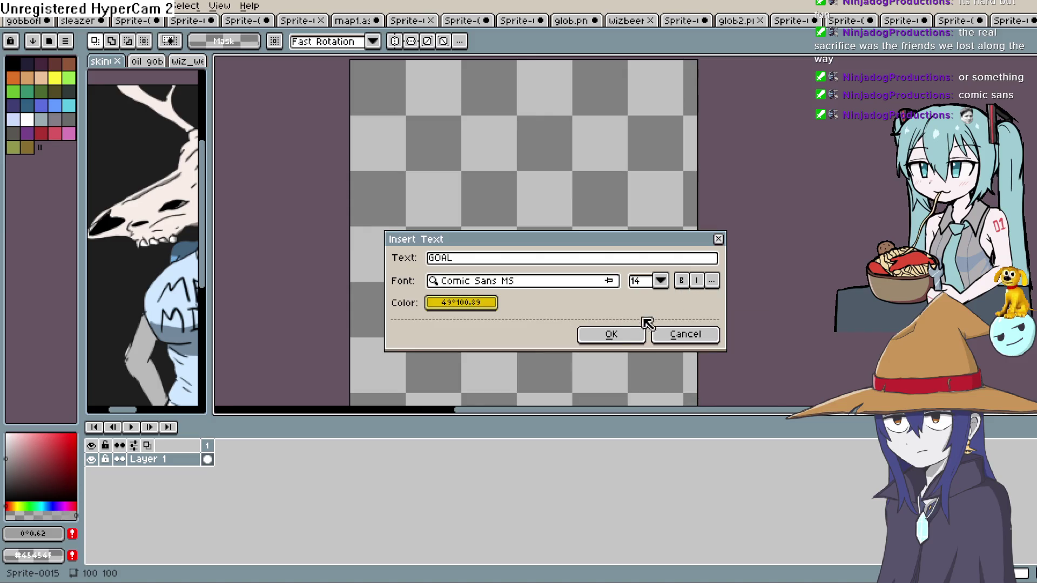
left_click(611, 333)
scroll(513, 240, "up", 4)
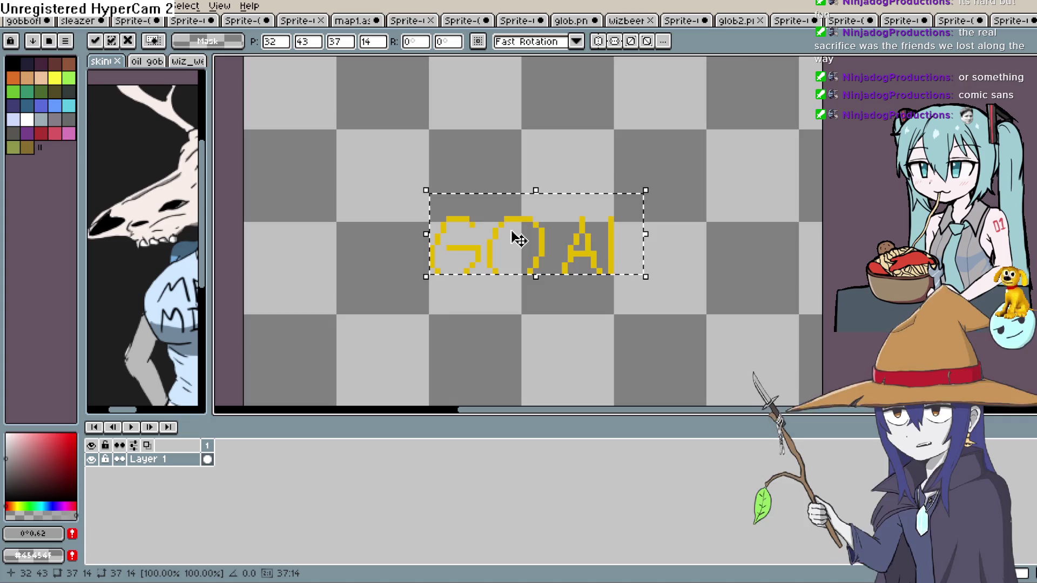
Nudge the floating GOAL text, delete it, and zoom back out over the canvas
mouse_move(519, 238)
left_mouse_down()
mouse_move(528, 261)
mouse_move(540, 261)
mouse_move(527, 249)
left_mouse_up()
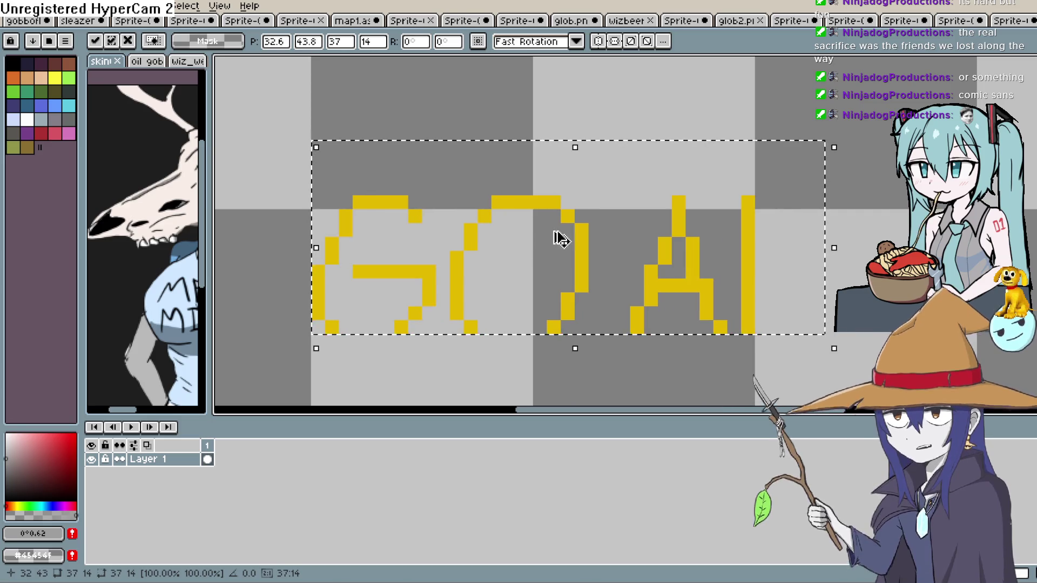
key("Delete")
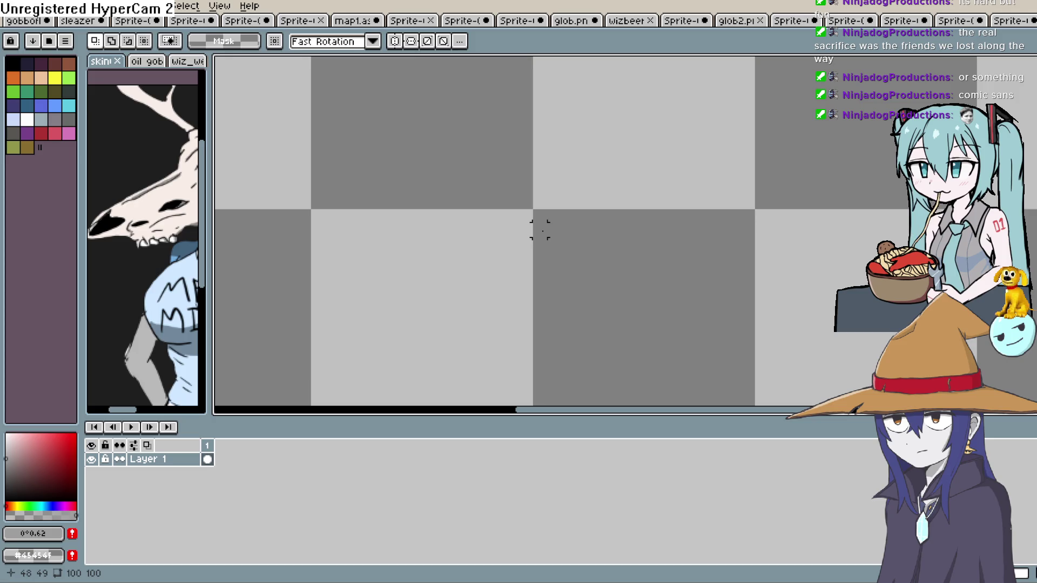
scroll(512, 250, "down", 1)
scroll(493, 271, "down", 1)
scroll(493, 273, "up", 1)
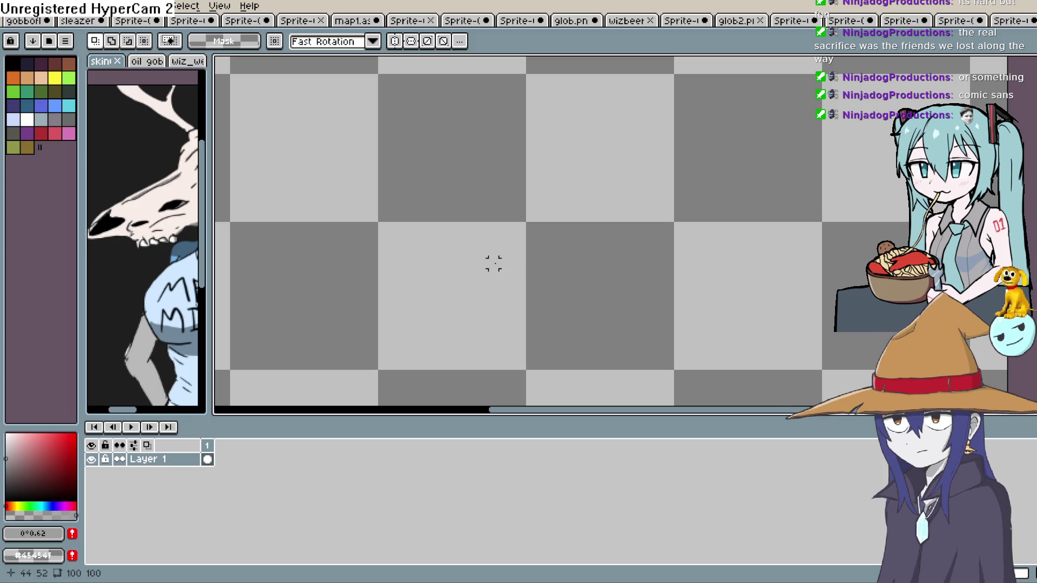
scroll(539, 243, "down", 2)
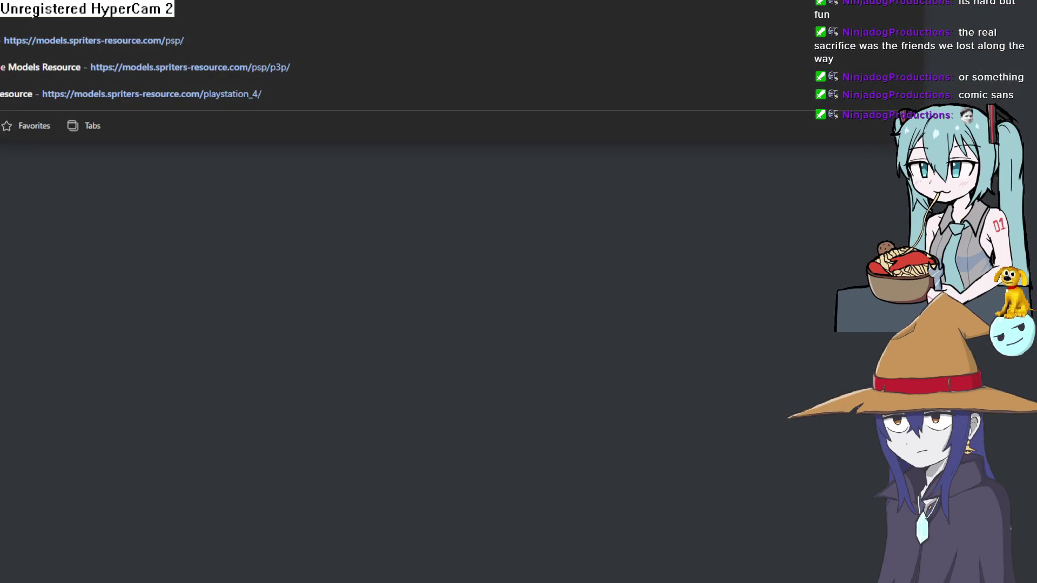
Load The Models Resource homepage from the typed address
key("Return")
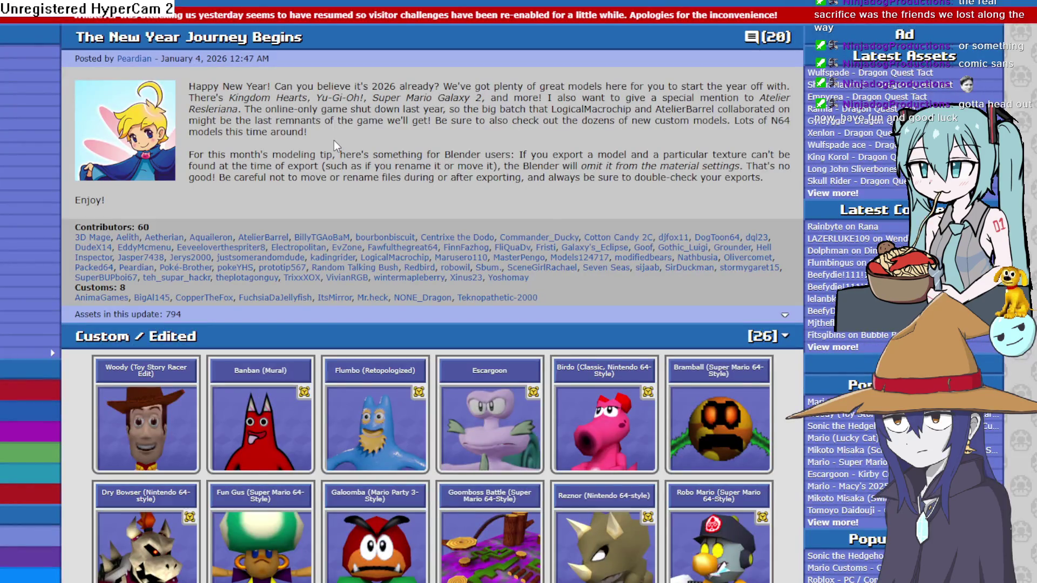
Scroll through The Models Resource's model listings, then return to Aseprite
scroll(324, 383, "down", 7)
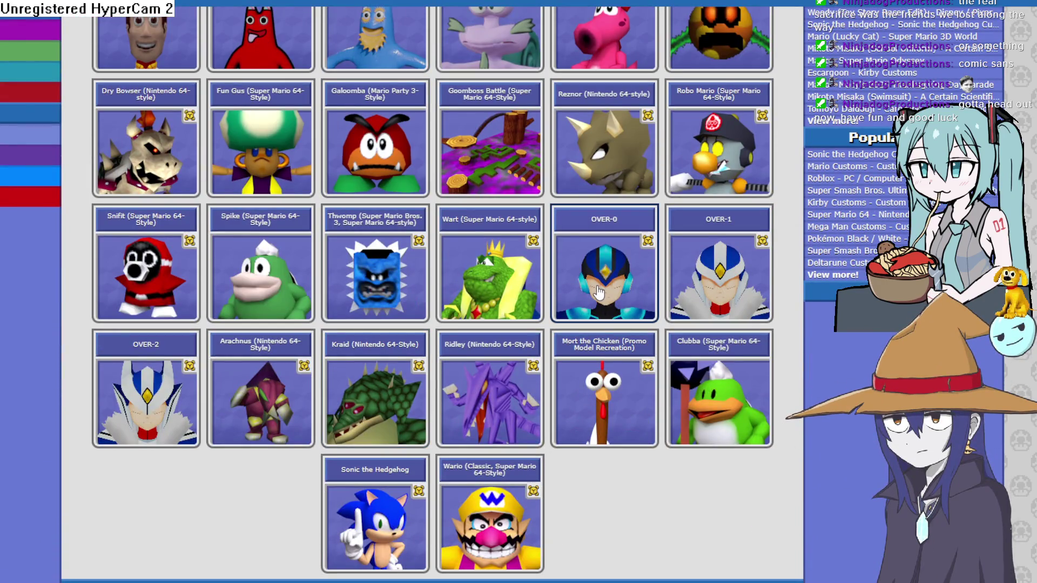
scroll(593, 298, "down", 1)
scroll(593, 298, "down", 9)
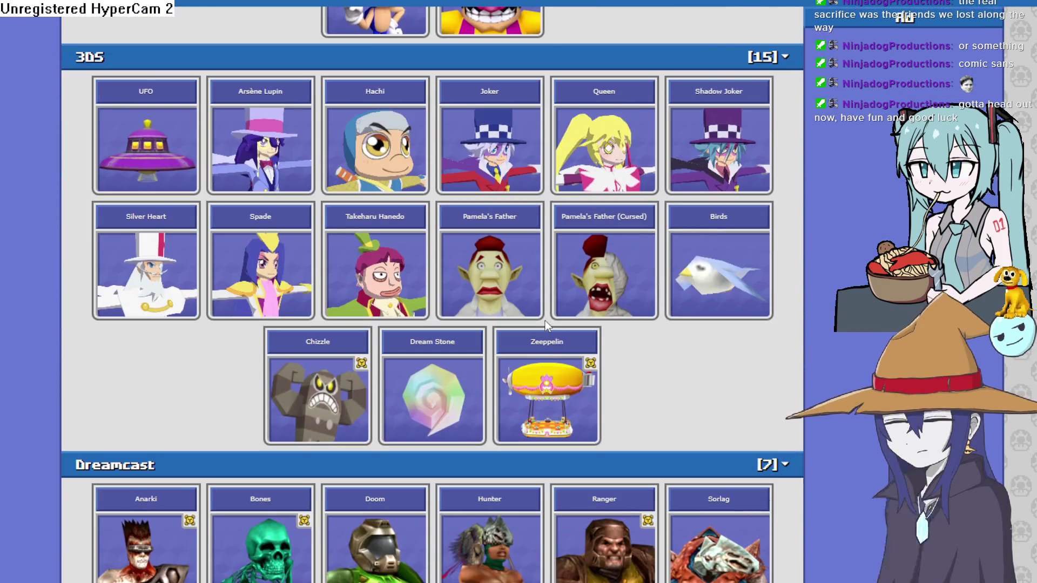
scroll(270, 259, "down", 10)
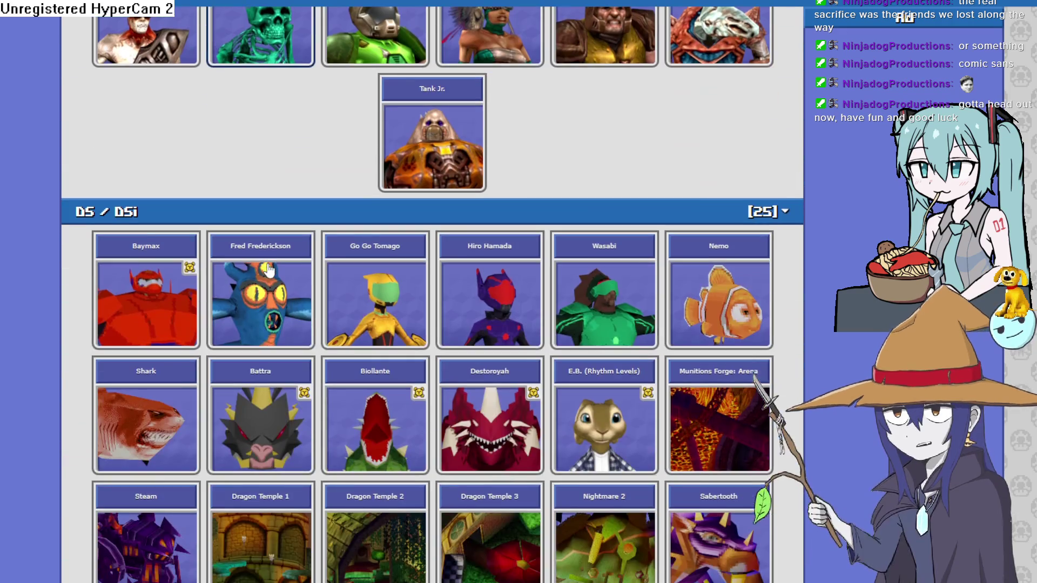
scroll(266, 267, "down", 15)
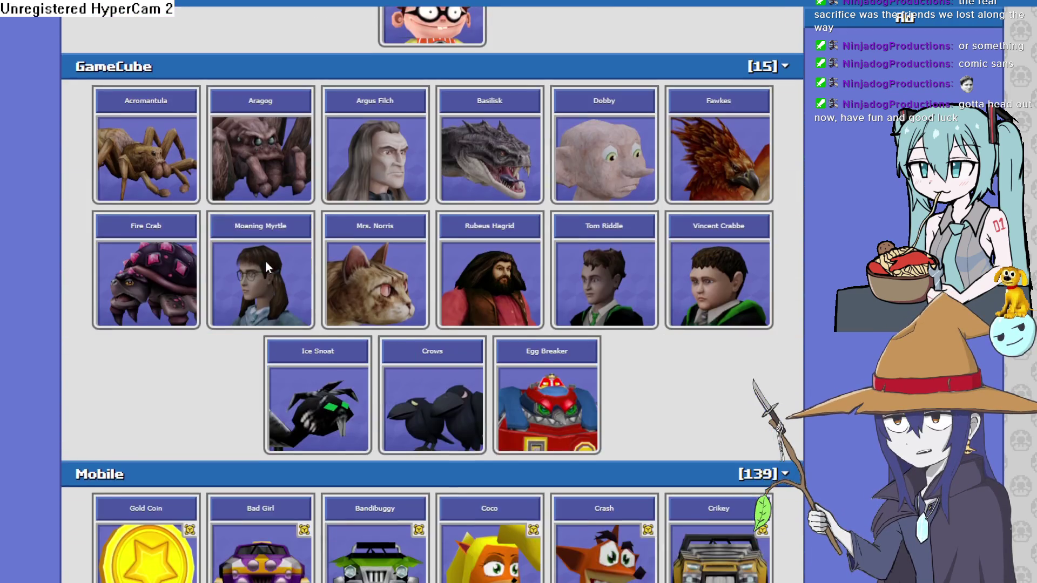
scroll(266, 266, "down", 5)
scroll(266, 267, "up", 5)
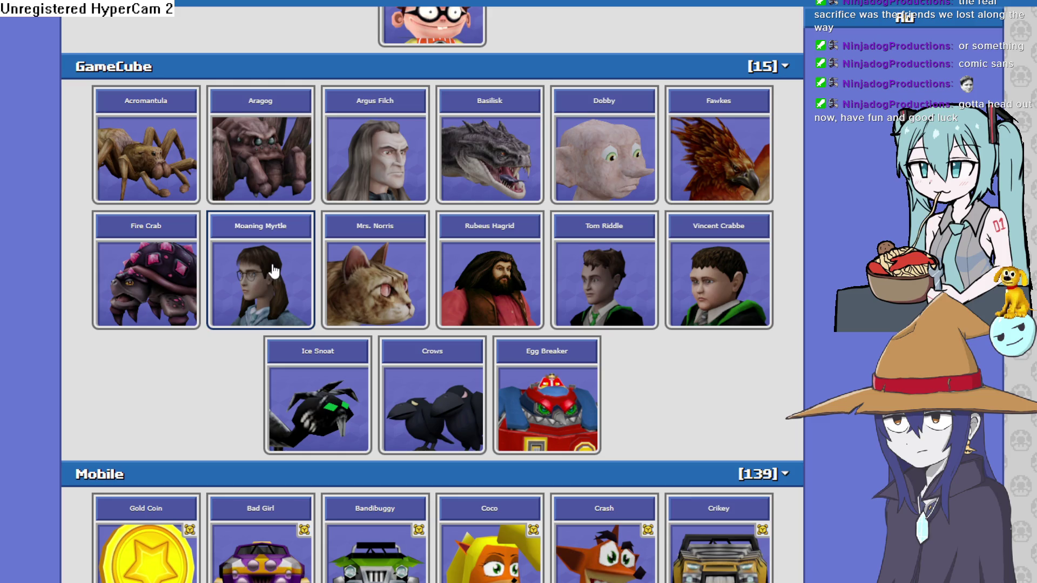
scroll(280, 277, "up", 20)
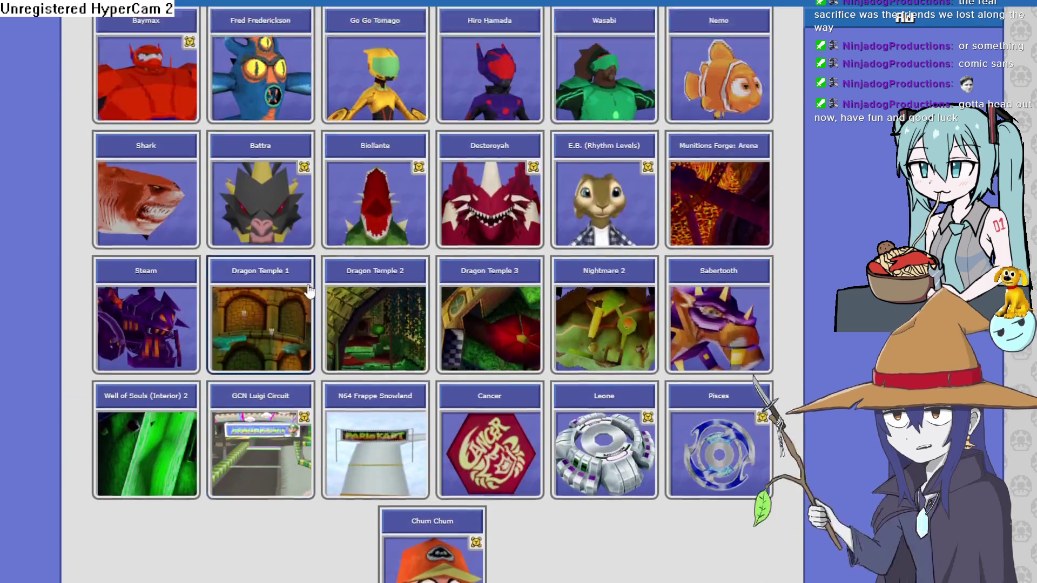
scroll(306, 291, "down", 5)
scroll(302, 287, "up", 20)
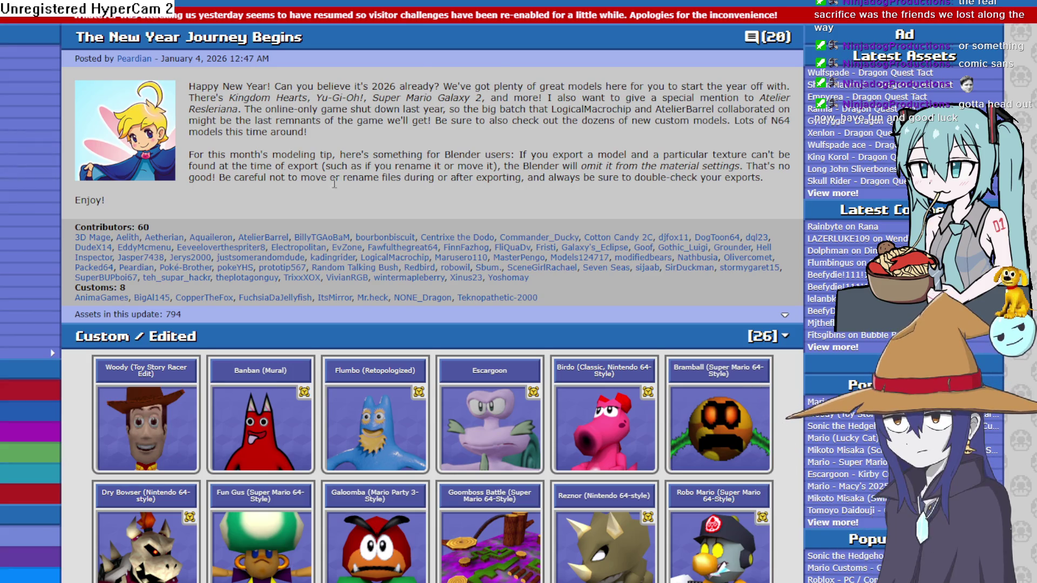
scroll(444, 207, "down", 20)
scroll(446, 225, "up", 5)
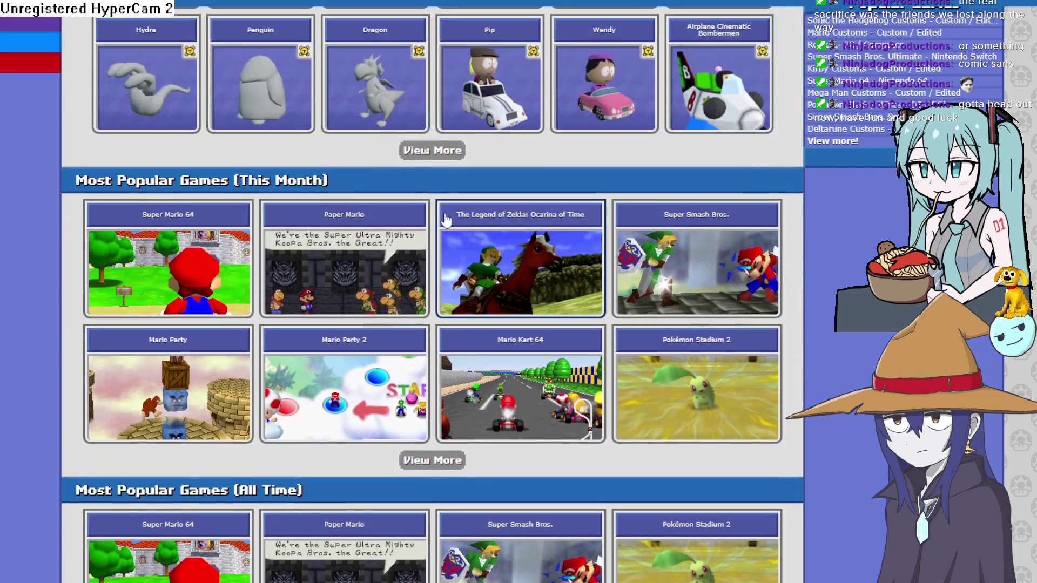
scroll(438, 222, "down", 5)
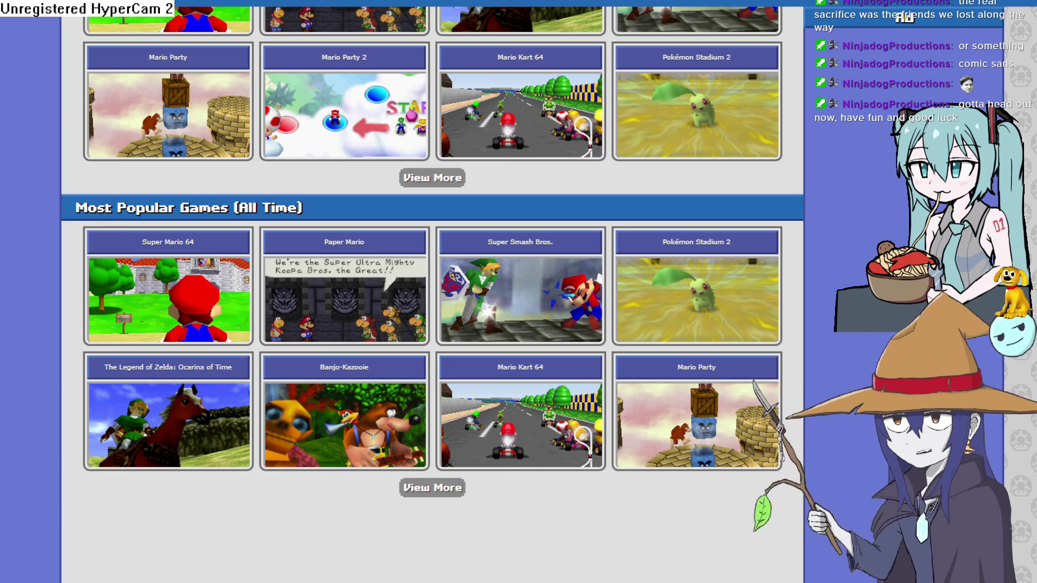
key("alt+Tab")
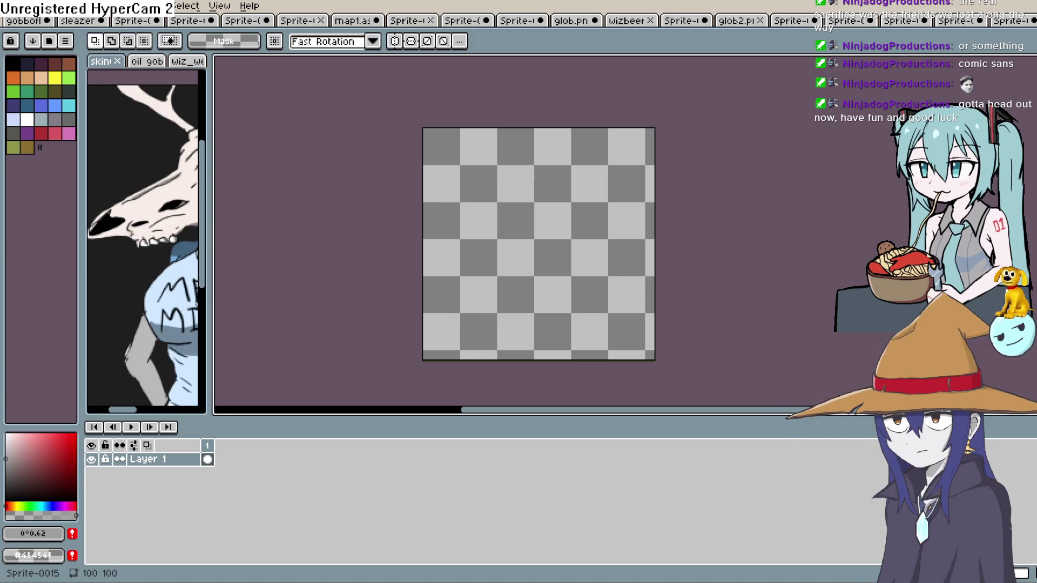
Start inserting text from the Edit menu with the Impact font
left_click(12, 5)
mouse_move(40, 5)
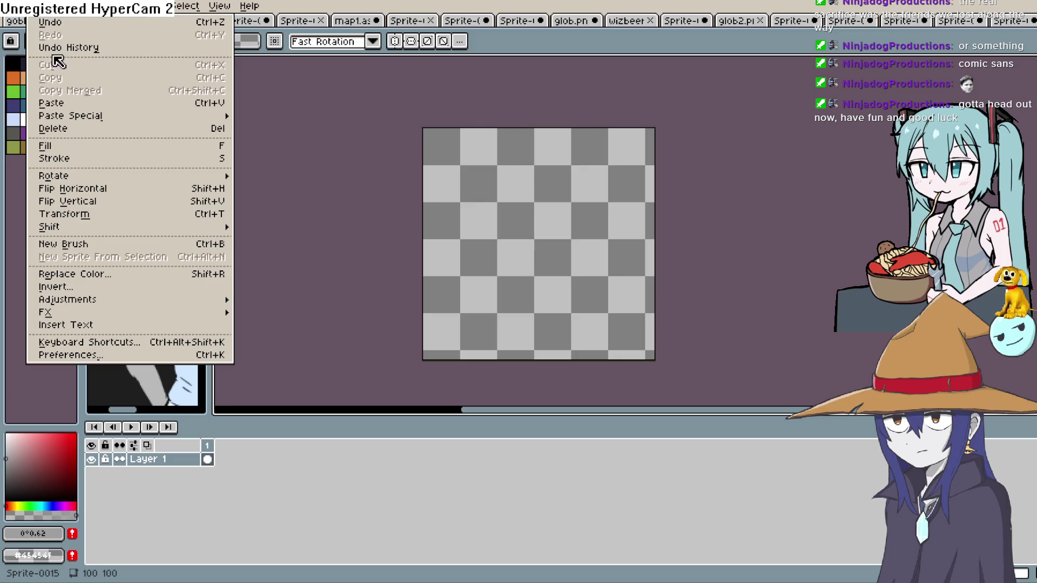
left_click(110, 324)
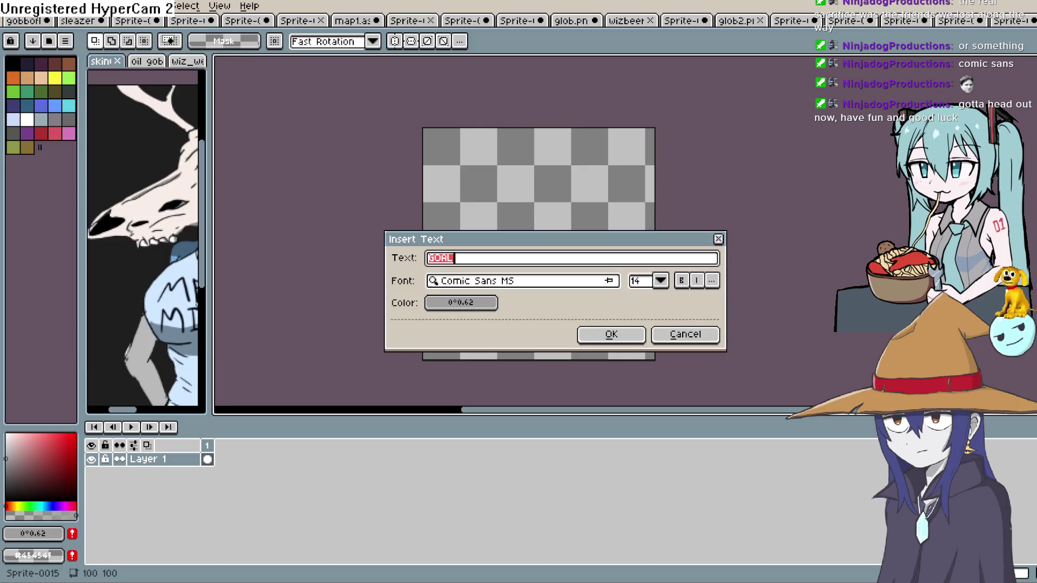
left_click(600, 283)
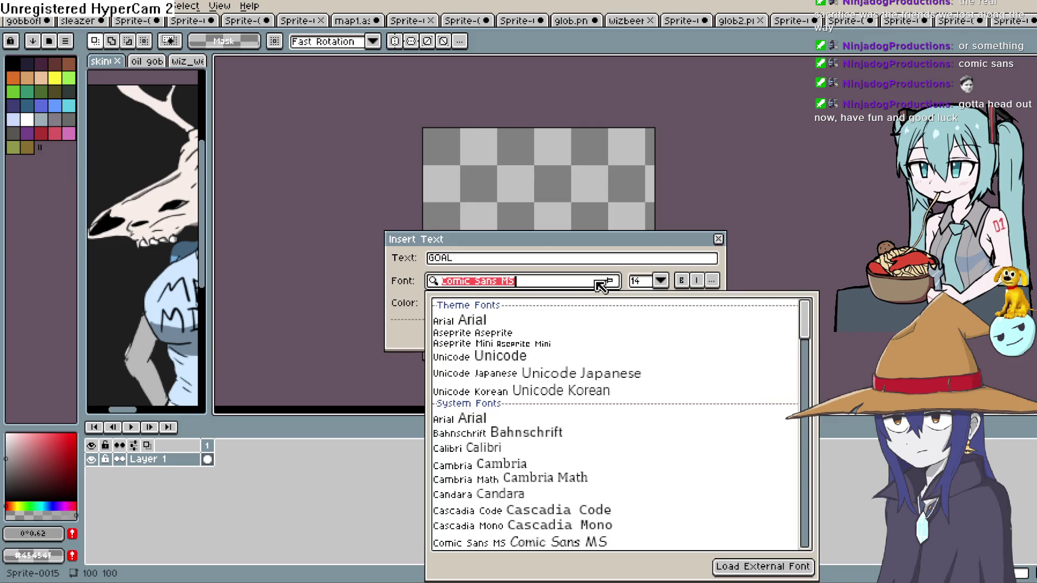
type("im")
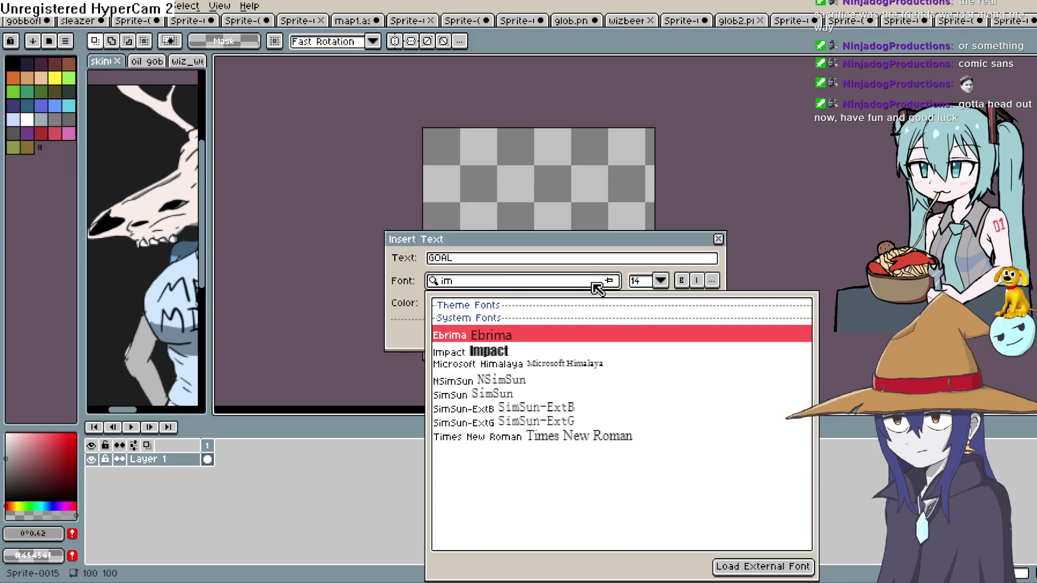
left_click(505, 352)
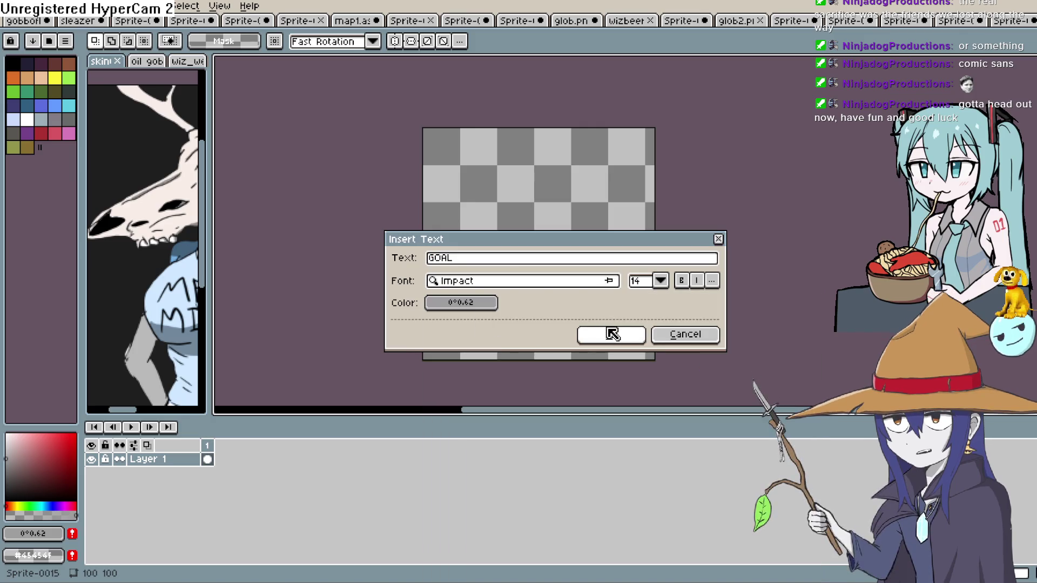
Set the text colour to a bright, fully saturated golden yellow
left_click(462, 302)
left_click(518, 352)
left_click_drag(565, 369, 708, 372)
left_click_drag(548, 352, 485, 351)
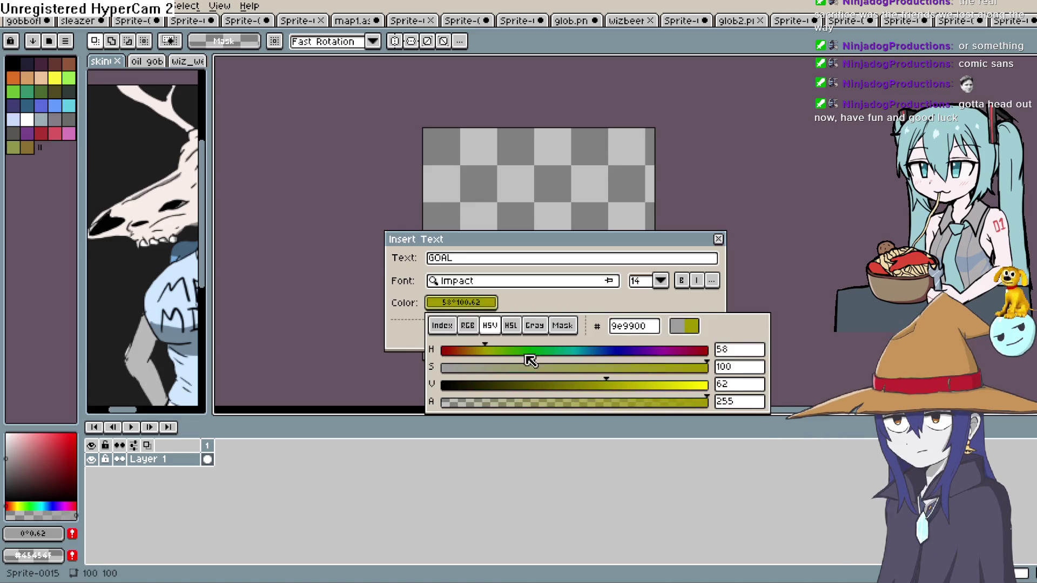
left_click_drag(626, 387, 667, 389)
left_click_drag(493, 352, 480, 354)
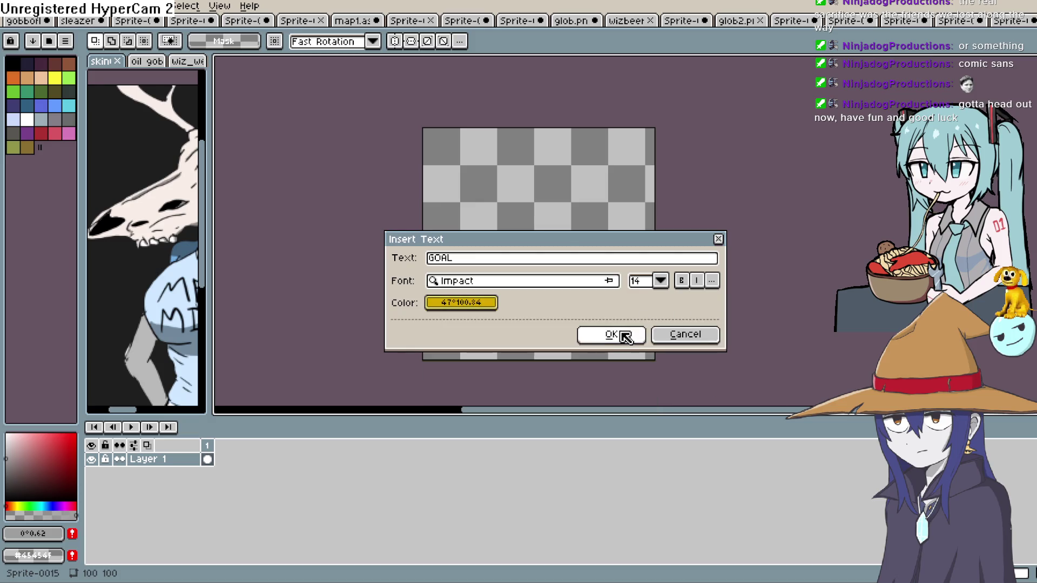
Place the yellow GOAL text, move it up and left, and commit it
left_click(621, 335)
scroll(559, 246, "up", 3)
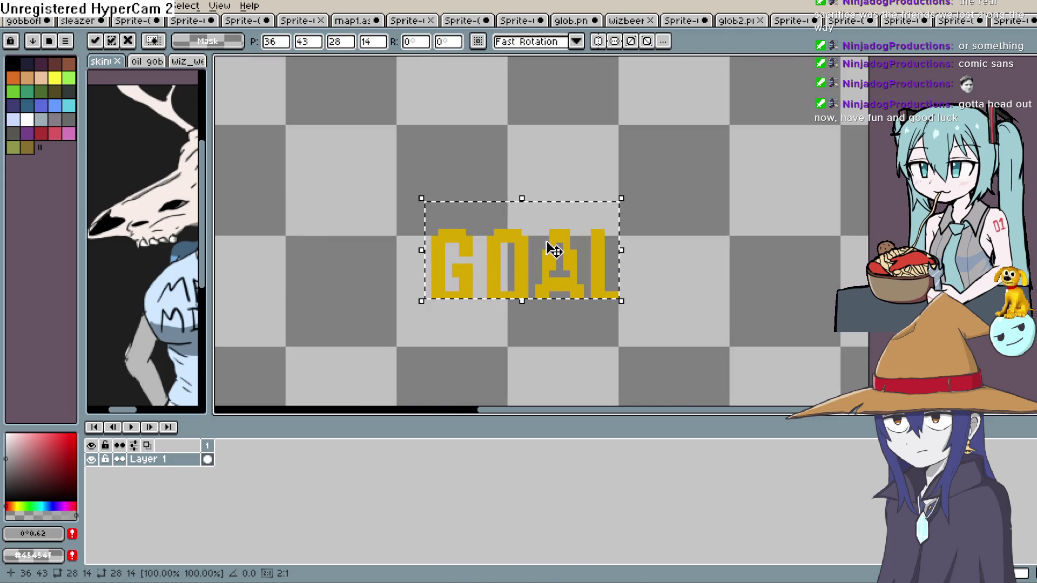
mouse_move(557, 242)
left_mouse_down()
mouse_move(537, 241)
mouse_move(549, 261)
left_mouse_up()
left_click(685, 246)
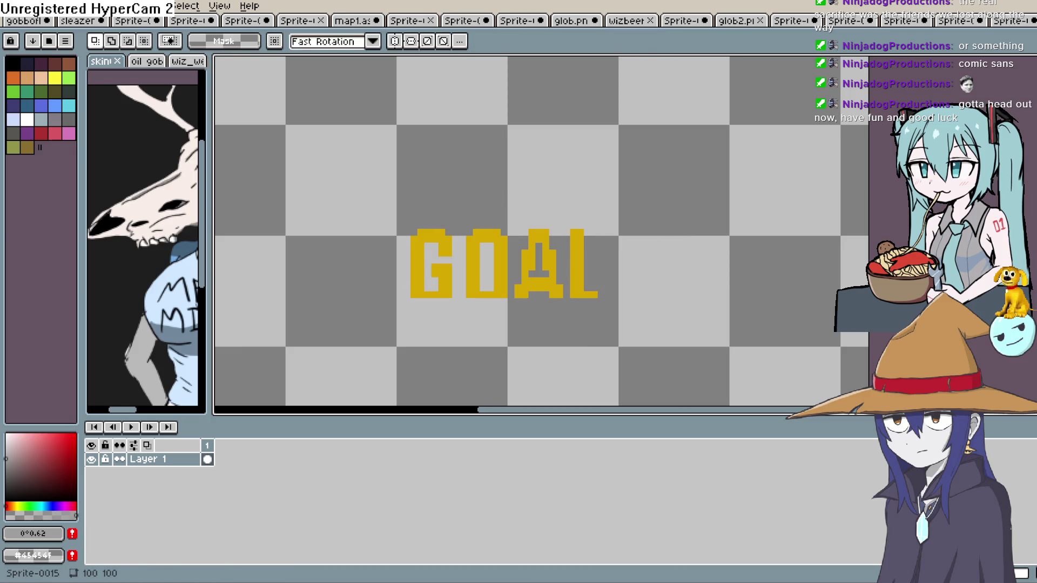
left_click(42, 6)
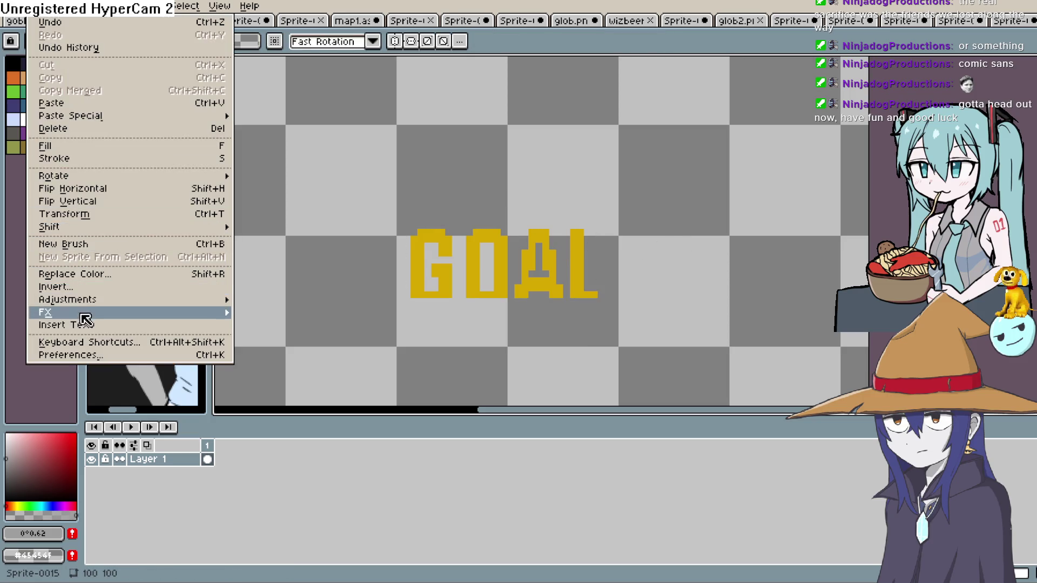
Insert a second GOAL text in black, shift it left and commit it
left_click(83, 325)
left_click(492, 303)
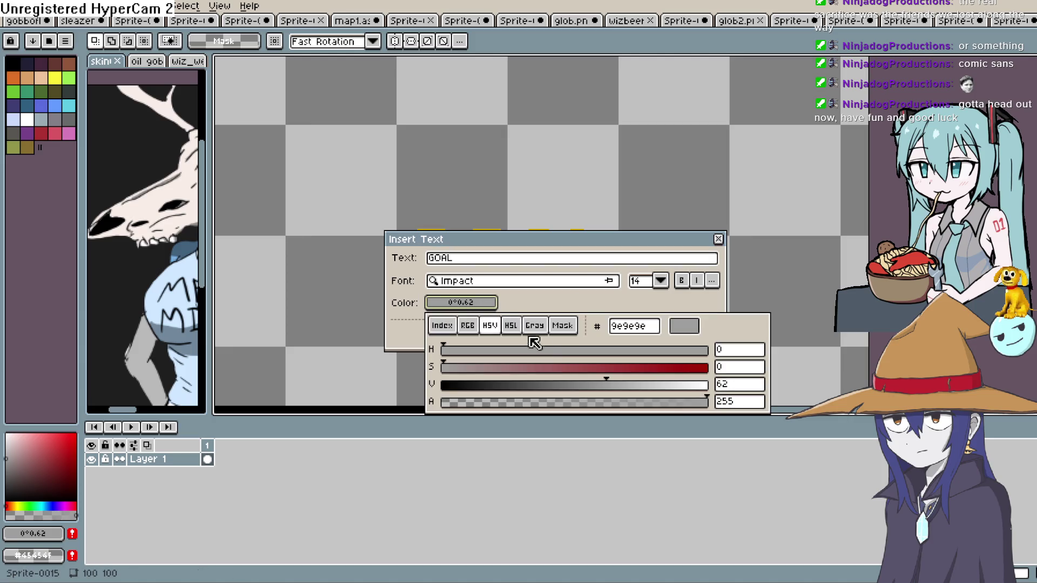
left_click_drag(575, 386, 398, 401)
left_click(398, 401)
left_click(606, 342)
mouse_move(556, 290)
left_mouse_down()
mouse_move(474, 282)
mouse_move(528, 277)
mouse_move(511, 185)
mouse_move(521, 169)
mouse_move(512, 175)
left_mouse_up()
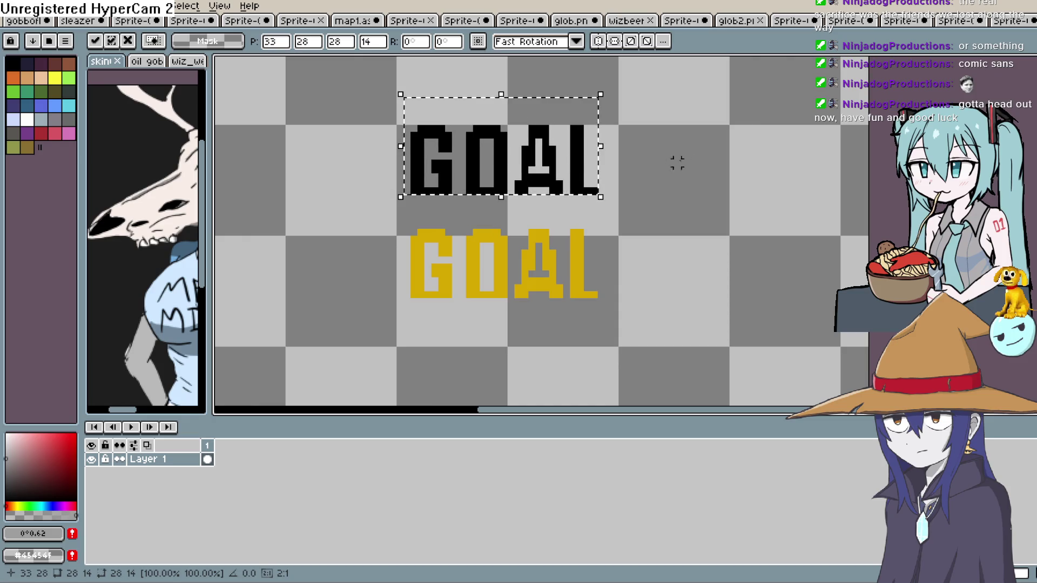
left_click(677, 163)
Cut the black GOAL and paste it onto a new Layer 2
mouse_move(639, 91)
left_mouse_down()
mouse_move(572, 186)
mouse_move(370, 219)
left_mouse_up()
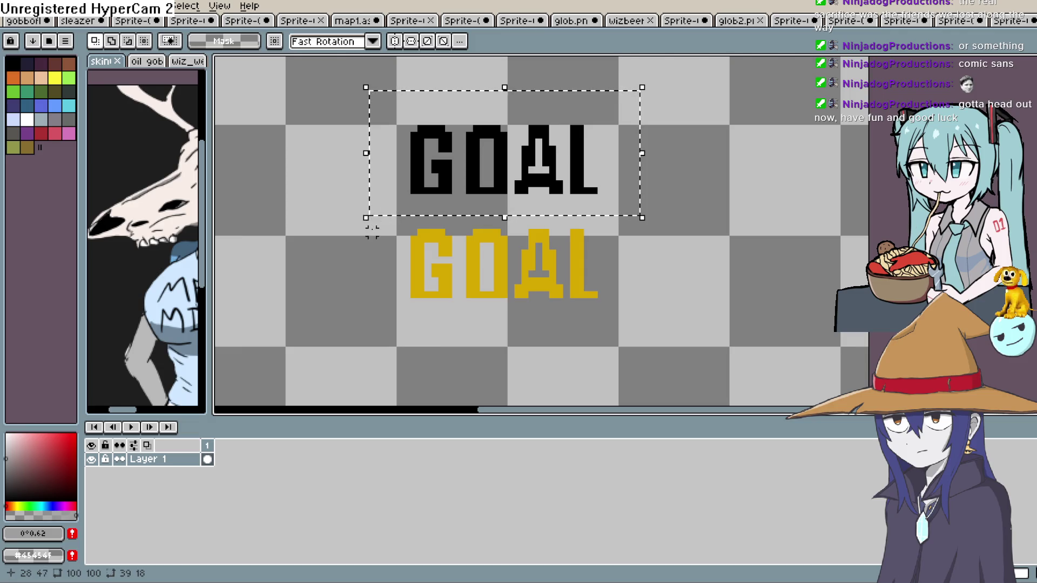
key("Delete")
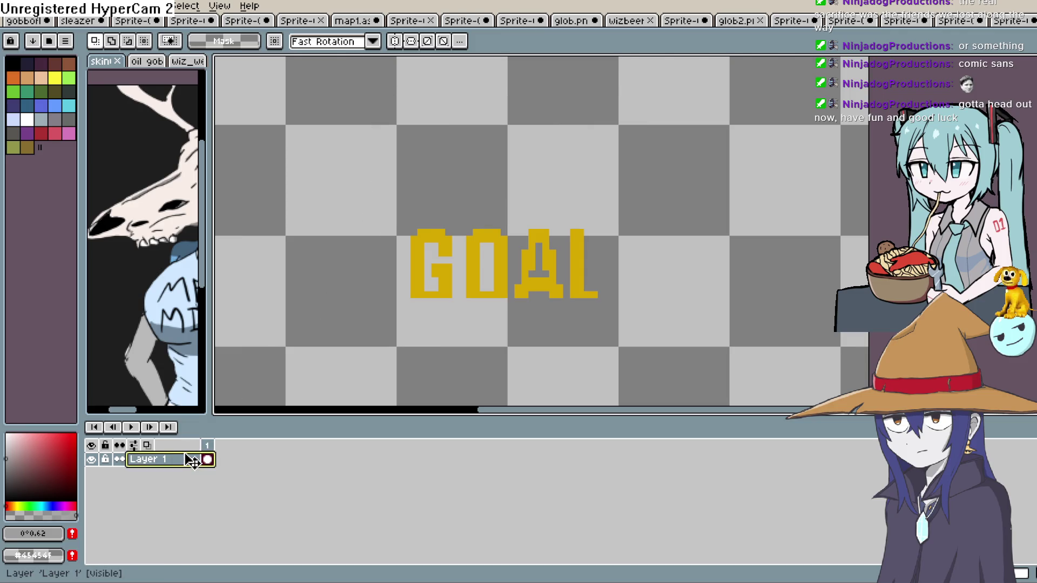
key("shift+n")
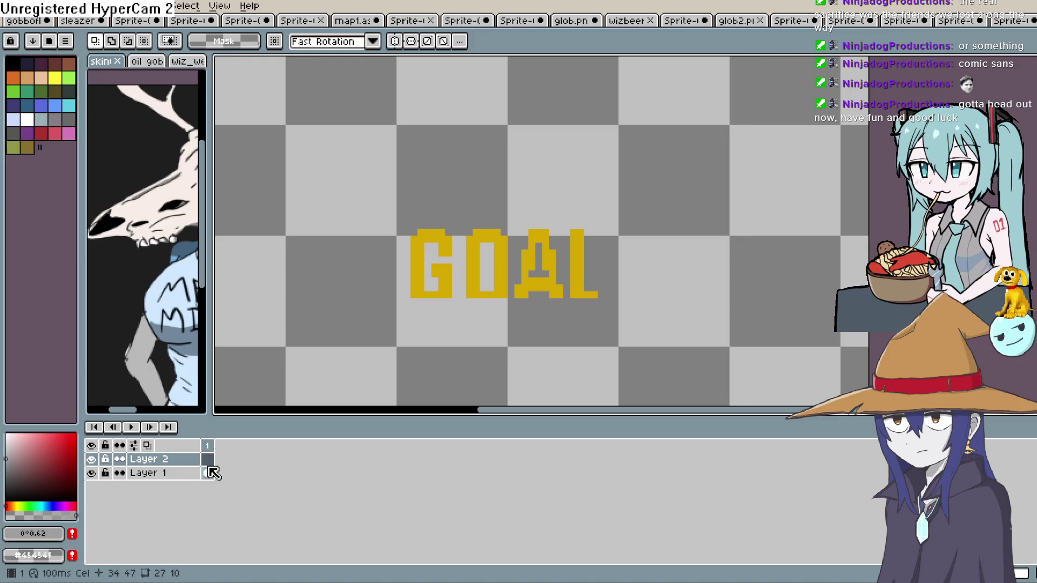
left_click(207, 473)
left_click(211, 459)
key("ctrl+v")
left_click(281, 355)
Move Layer 1 above Layer 2 and set the yellow GOAL over the black one
left_click(177, 474)
left_click_drag(172, 477, 173, 458)
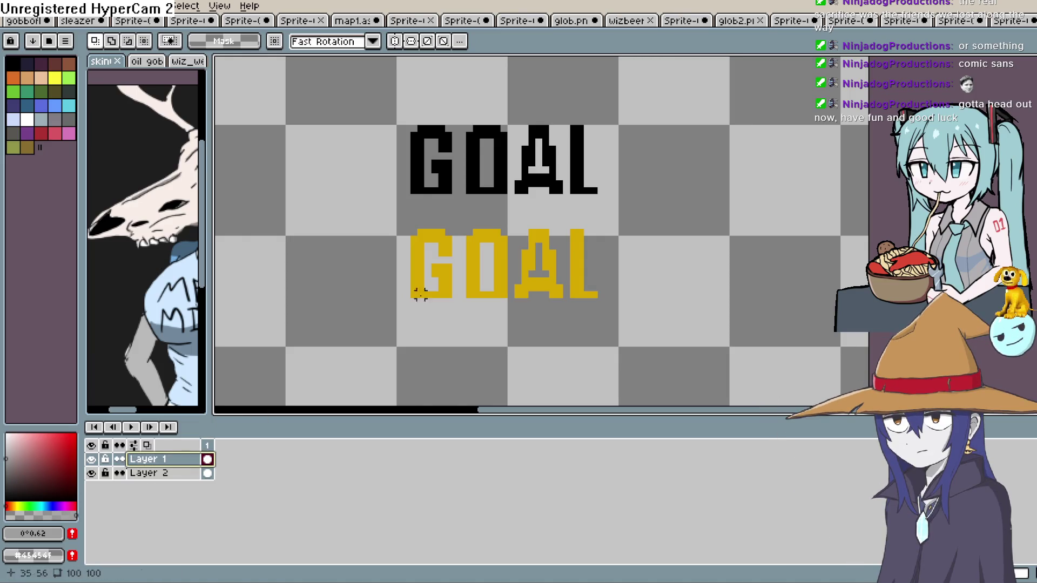
mouse_move(393, 212)
left_mouse_down()
mouse_move(625, 354)
mouse_move(641, 350)
left_mouse_up()
mouse_move(583, 294)
left_mouse_down()
mouse_move(574, 201)
mouse_move(591, 192)
left_mouse_up()
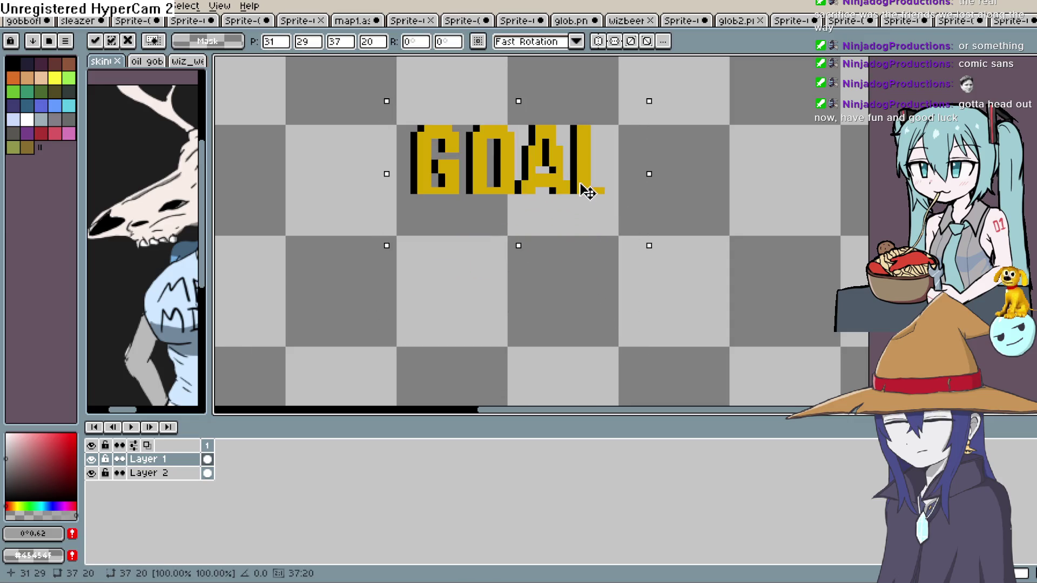
left_click(684, 149)
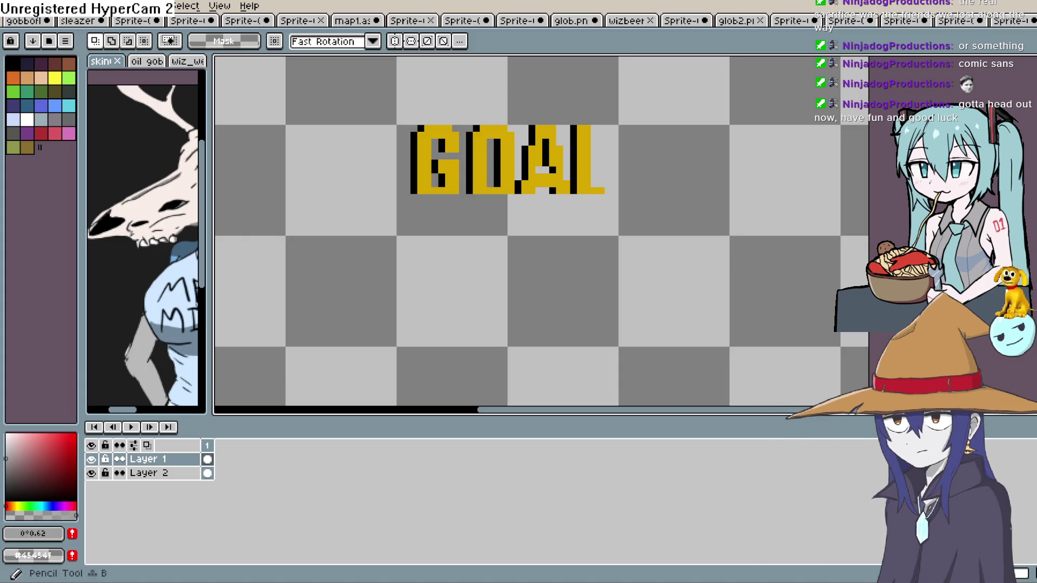
Draw a short black dash beneath GOAL with the black pencil
key("b")
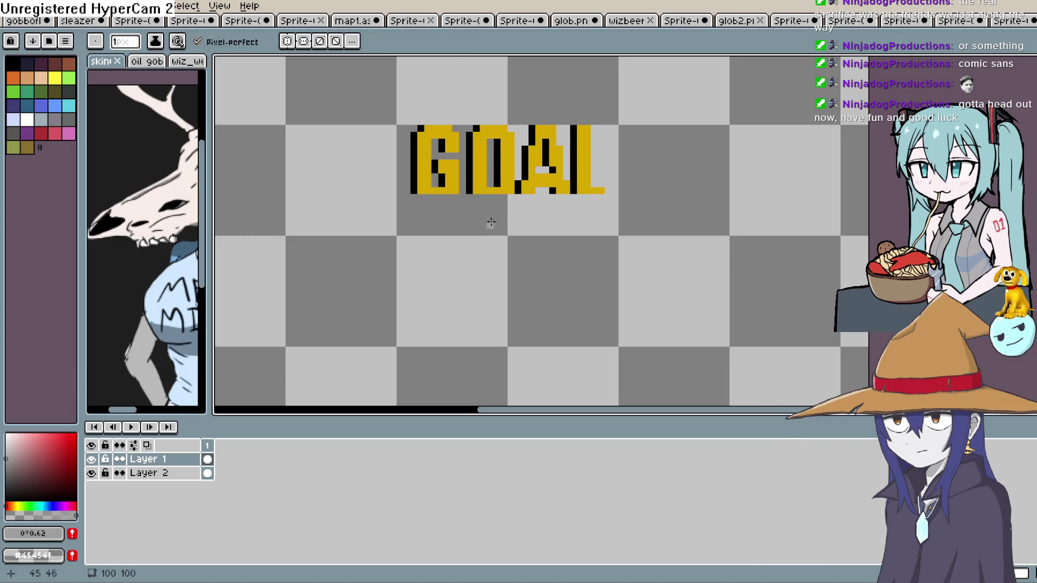
left_click(12, 63)
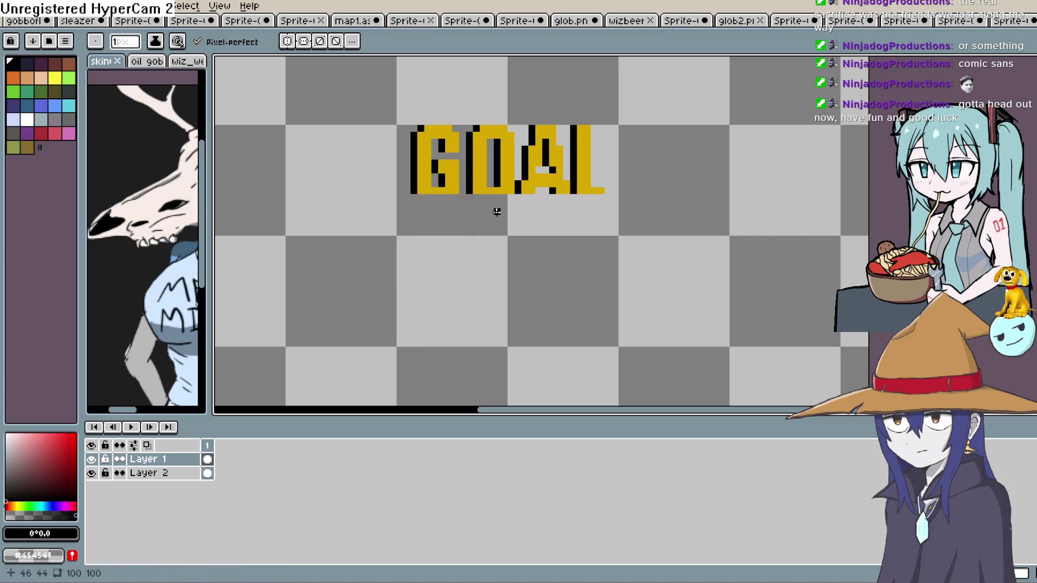
left_click_drag(511, 211, 520, 209)
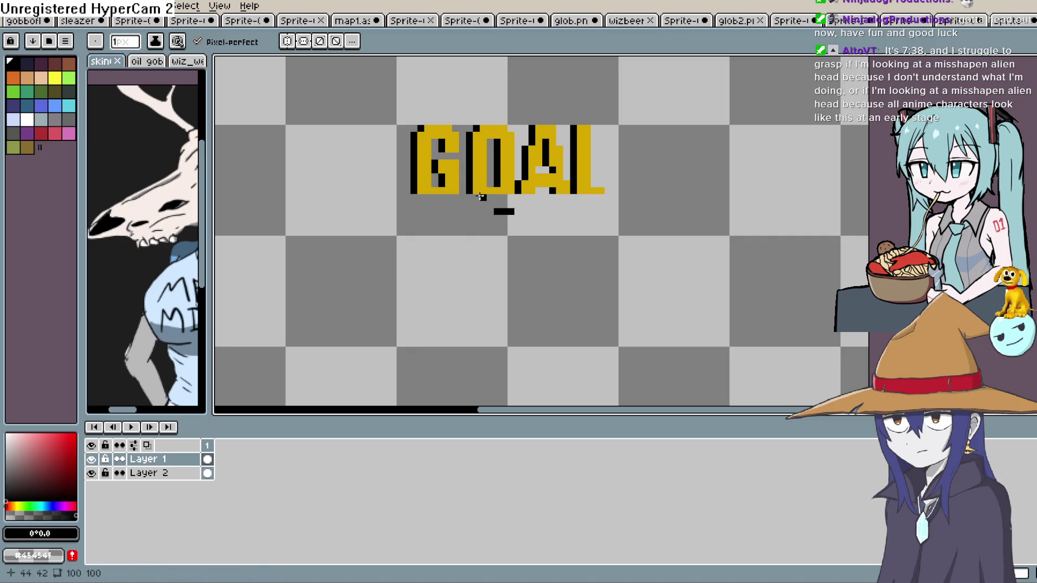
left_click_drag(493, 196, 567, 198)
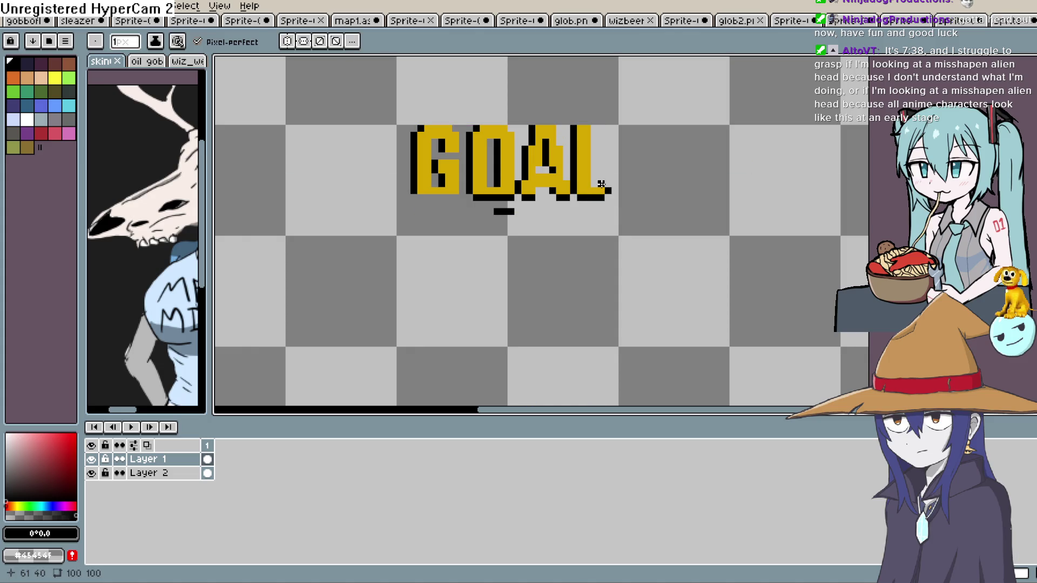
key("ctrl+z")
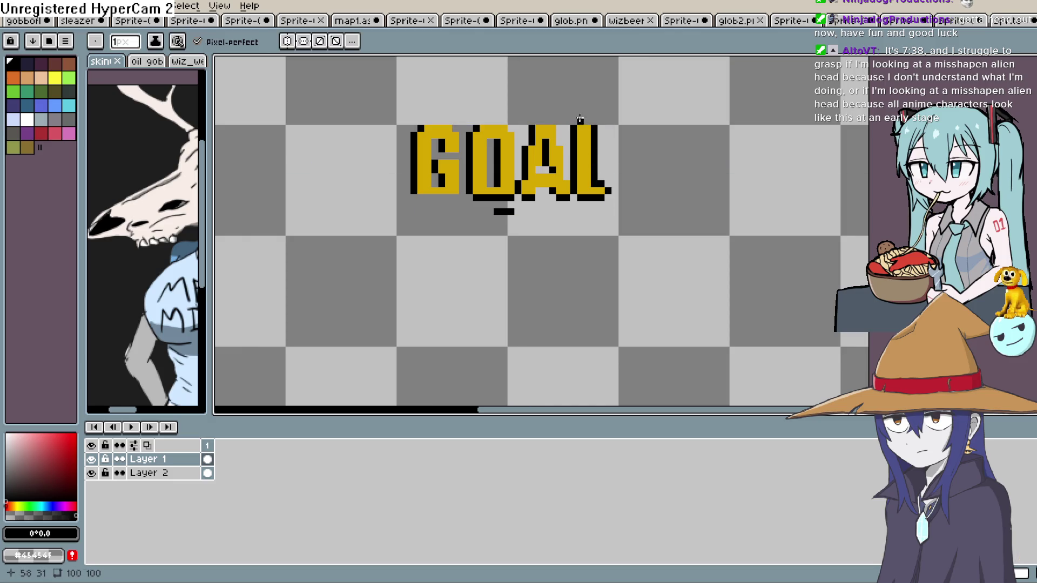
Add black outline pixels along the A's top, the O's right edge and the G's top
left_click_drag(539, 120, 554, 117)
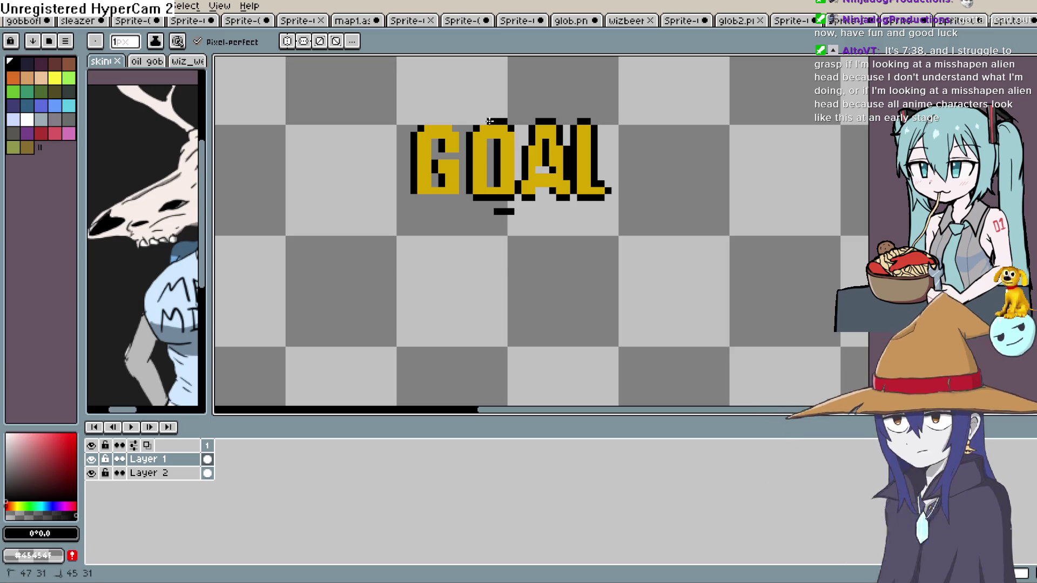
left_click(507, 123)
left_click_drag(518, 135, 518, 173)
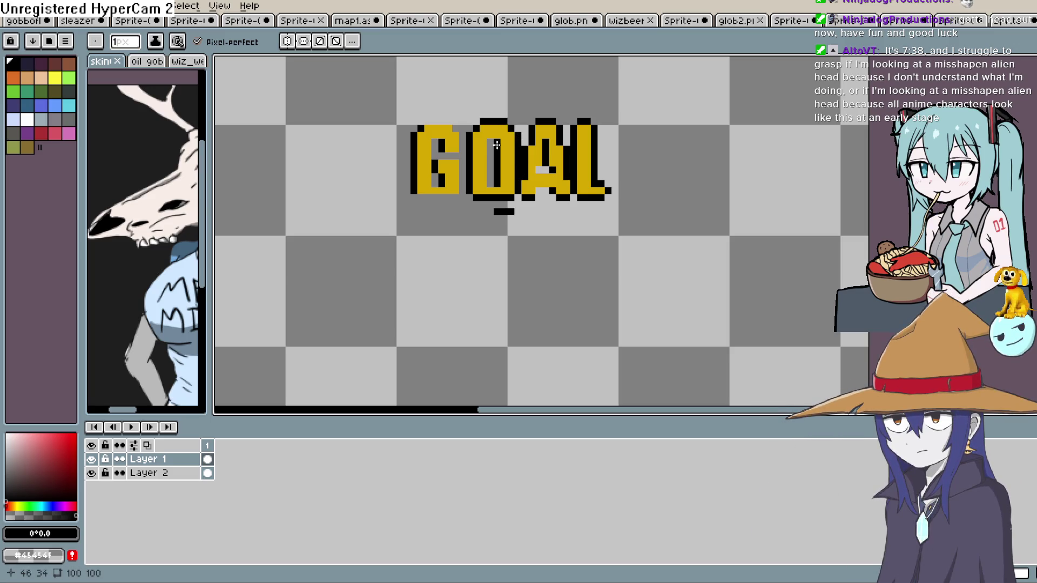
left_click(447, 119)
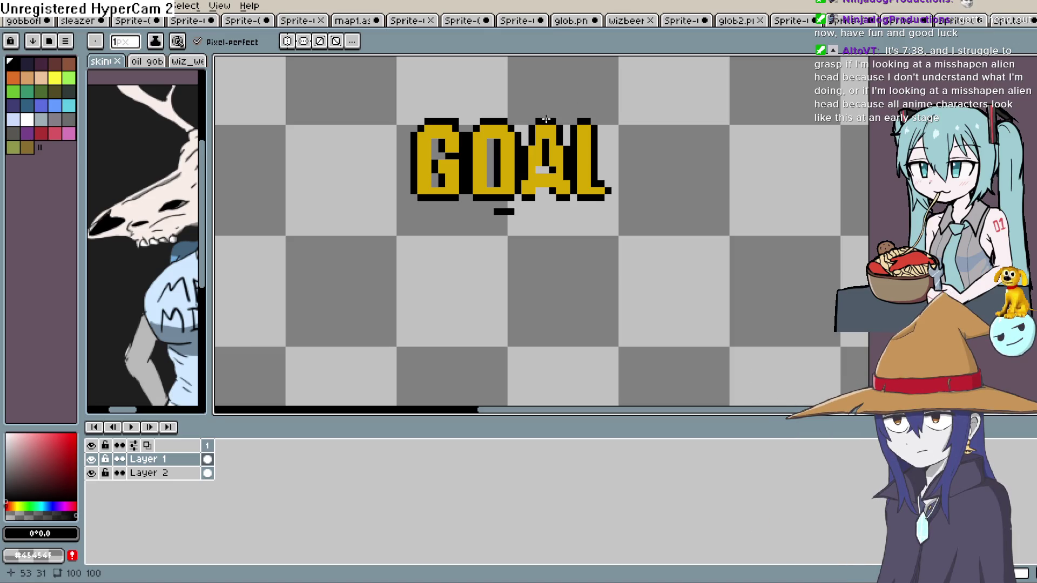
Sample the gold and paint gold pixels down the L and atop the A
key("i")
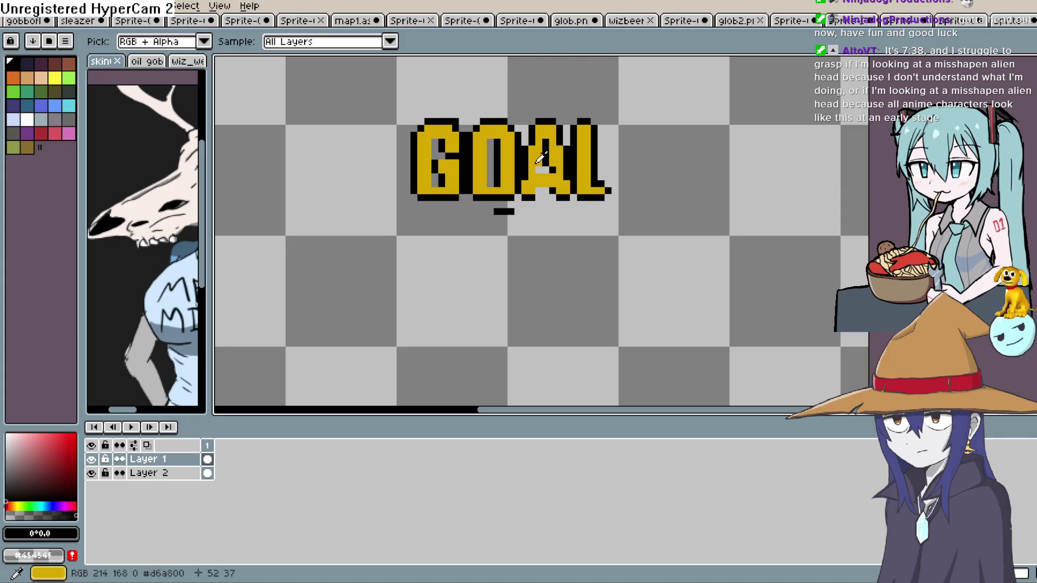
left_click(540, 158)
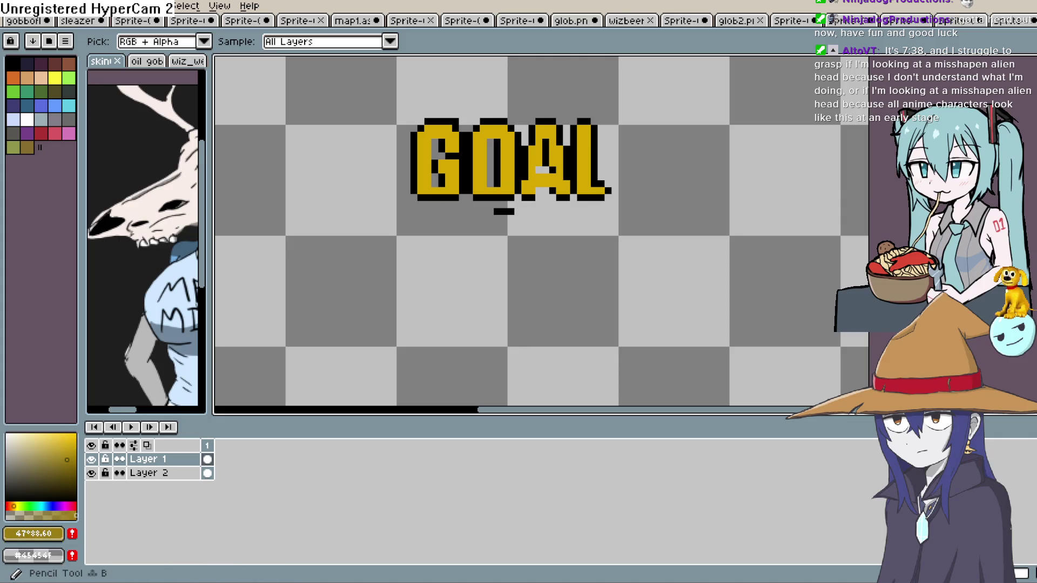
key("b")
left_click_drag(579, 127, 579, 171)
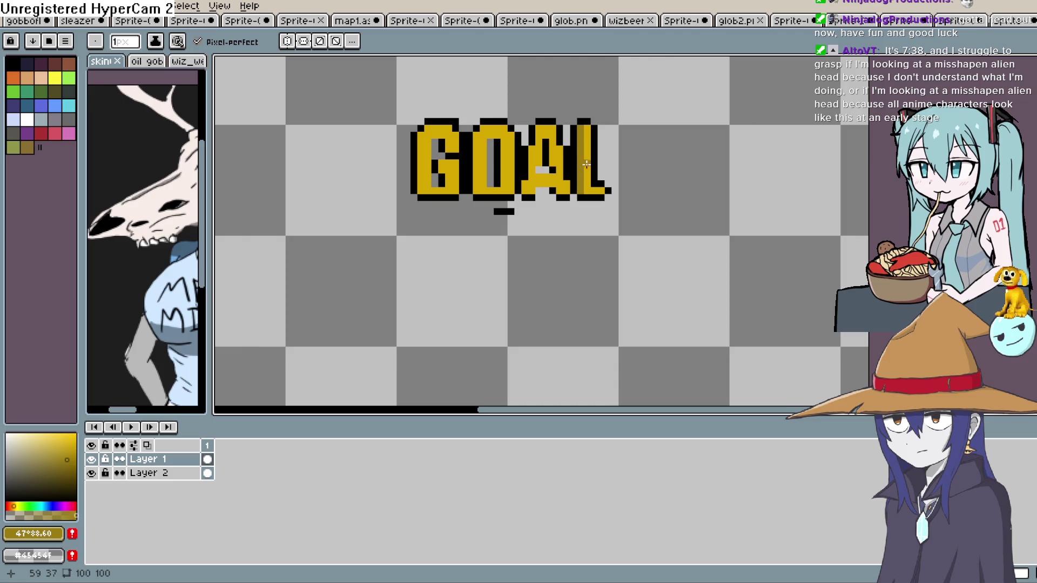
left_click_drag(538, 127, 539, 141)
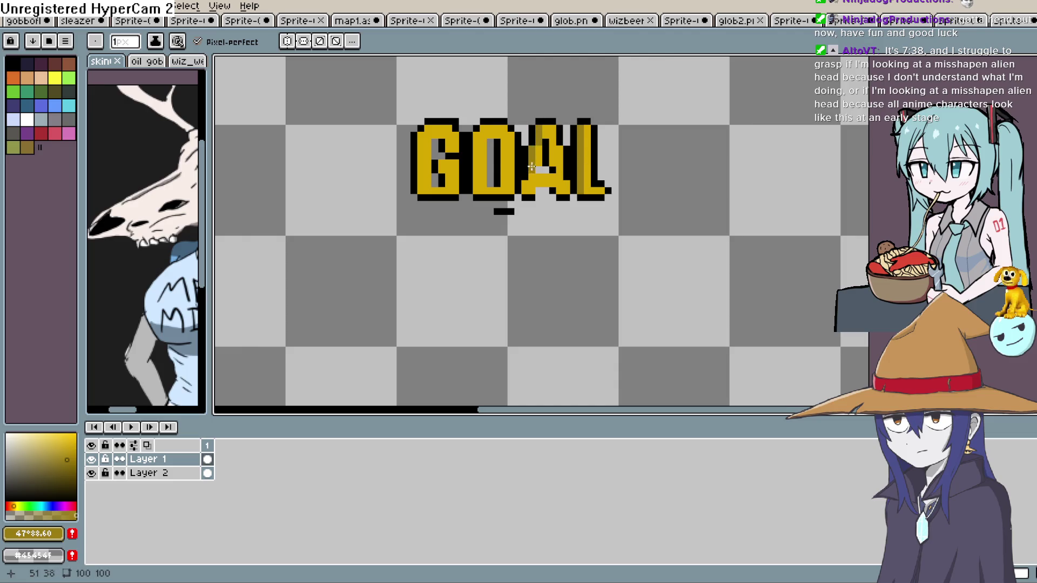
left_click(526, 187)
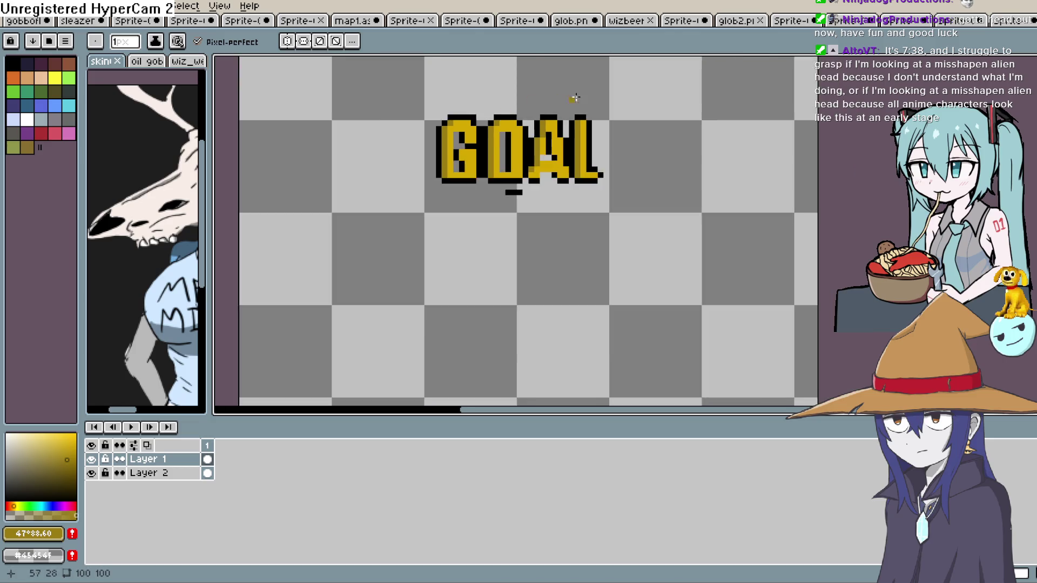
Sample black and paint black pixels down the inside of the A
scroll(542, 154, "up", 1)
scroll(541, 155, "up", 1)
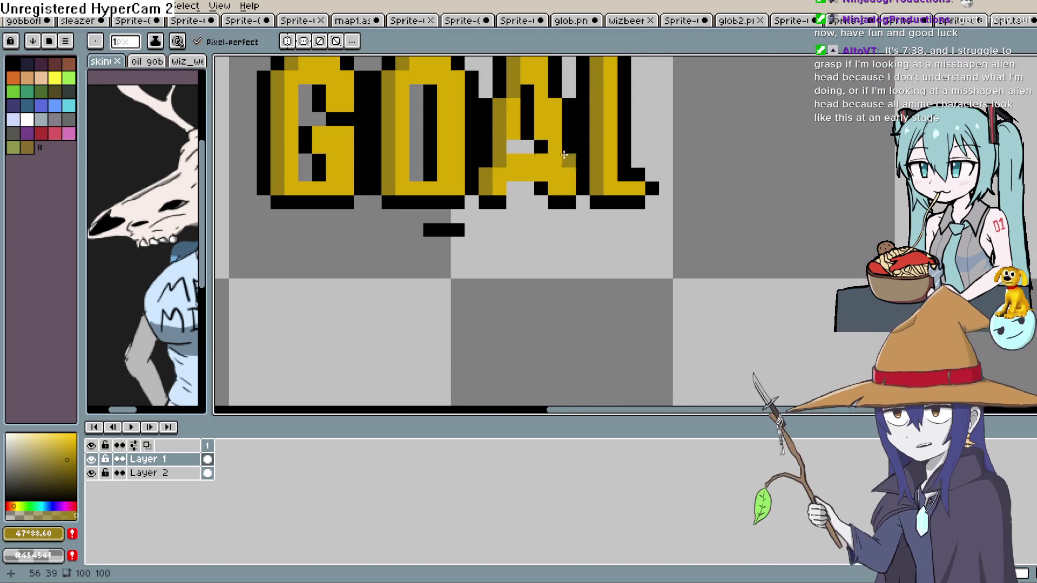
key("i")
left_click(533, 105)
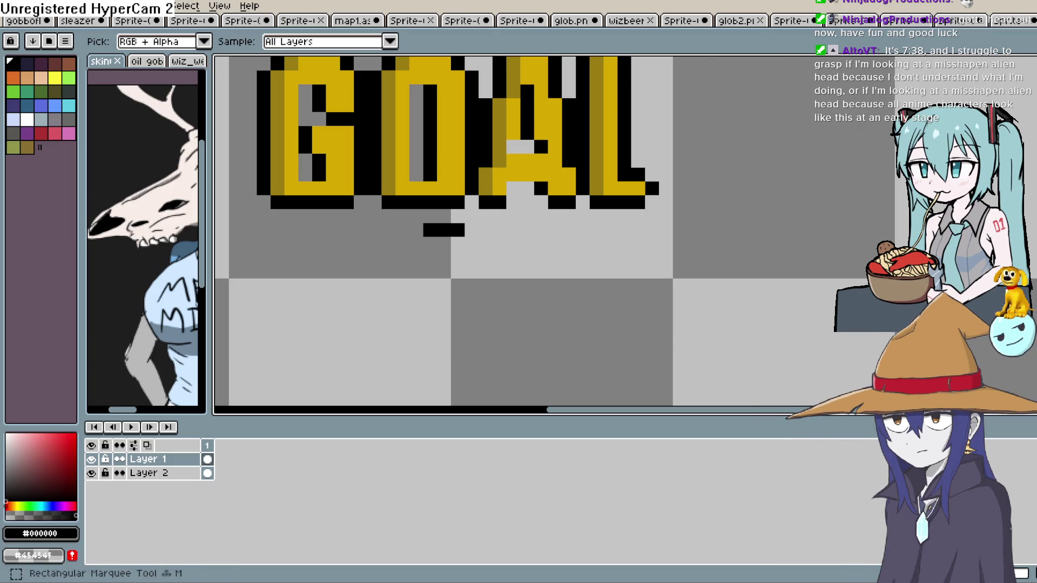
key("b")
left_click_drag(516, 107, 515, 129)
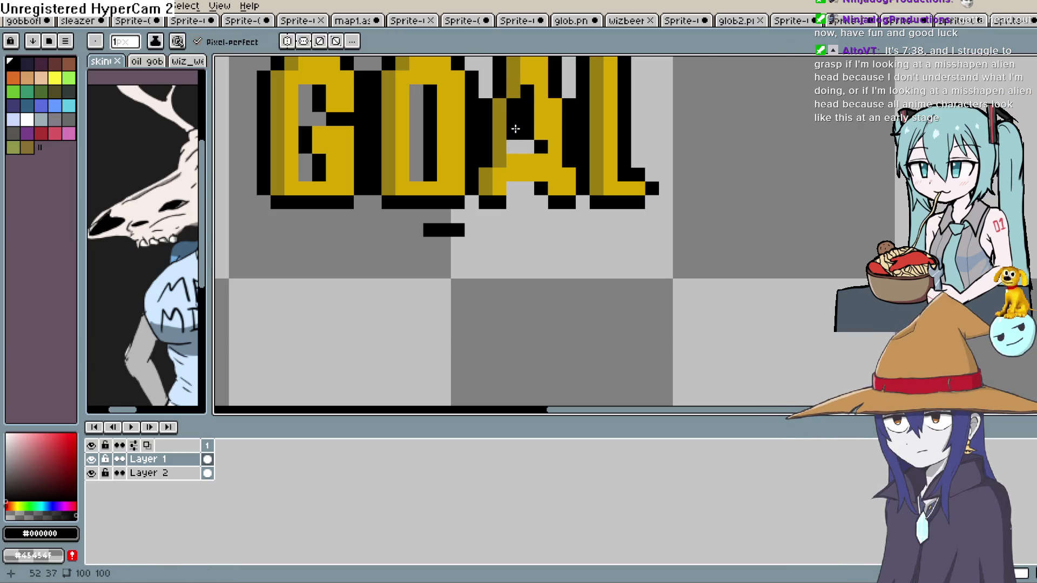
left_click(525, 142)
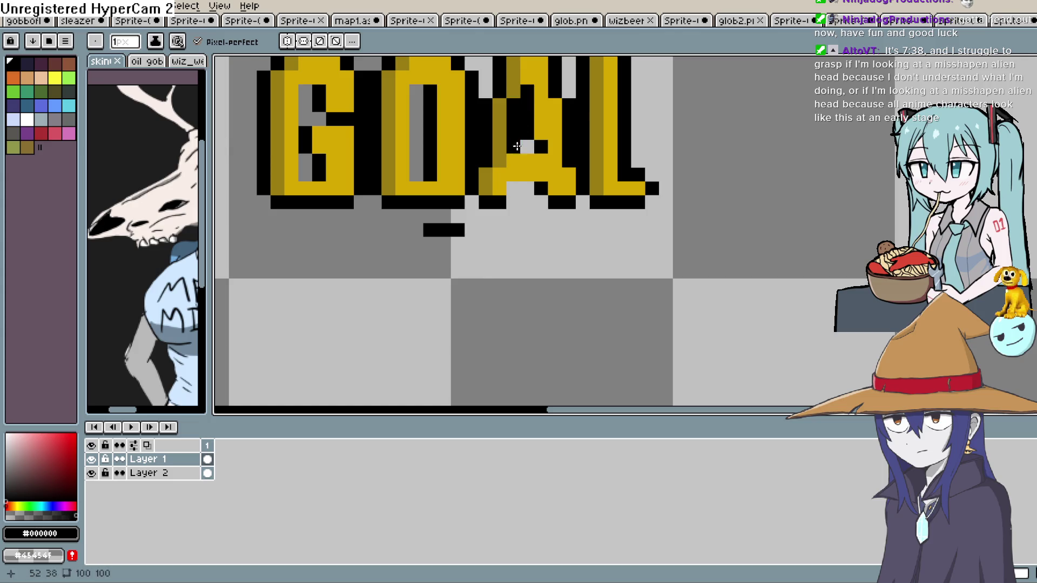
Repaint the left part of the A gold and add a black pixel inside it
scroll(608, 89, "down", 2)
scroll(629, 125, "down", 1)
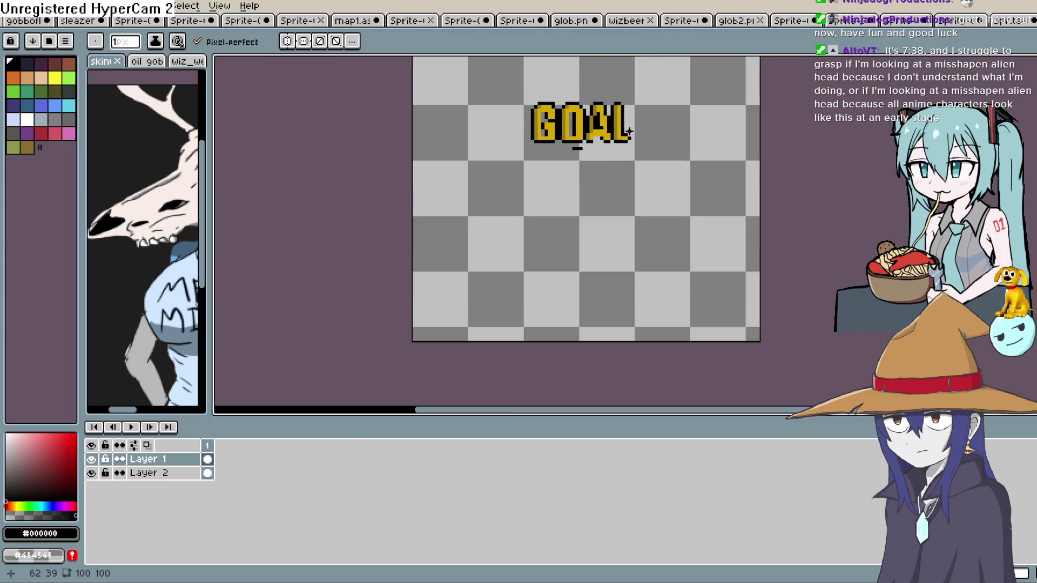
scroll(629, 125, "up", 3)
left_click_drag(578, 158, 579, 315)
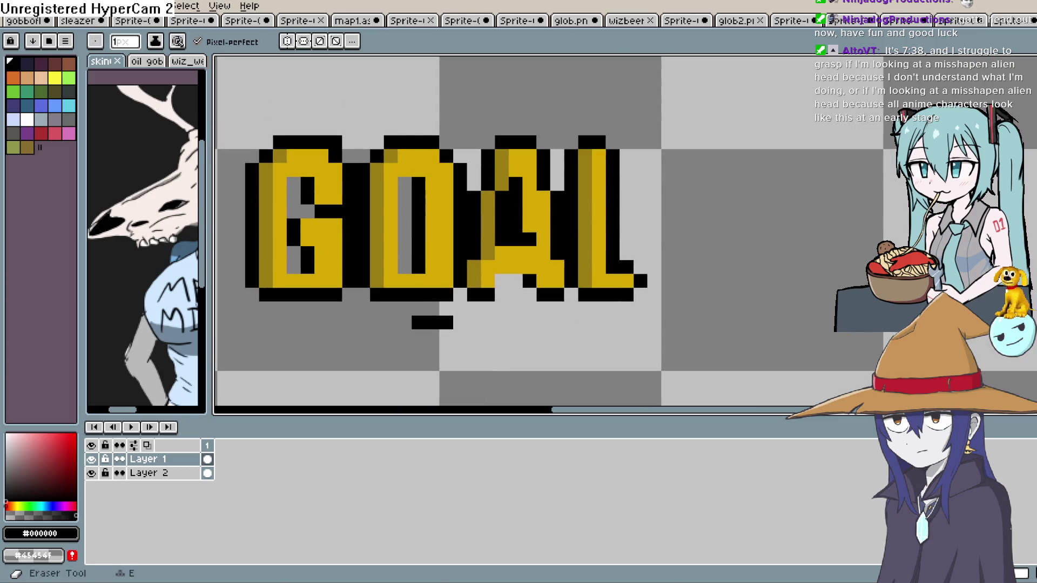
left_click(537, 227, "alt")
left_click_drag(502, 204, 501, 245)
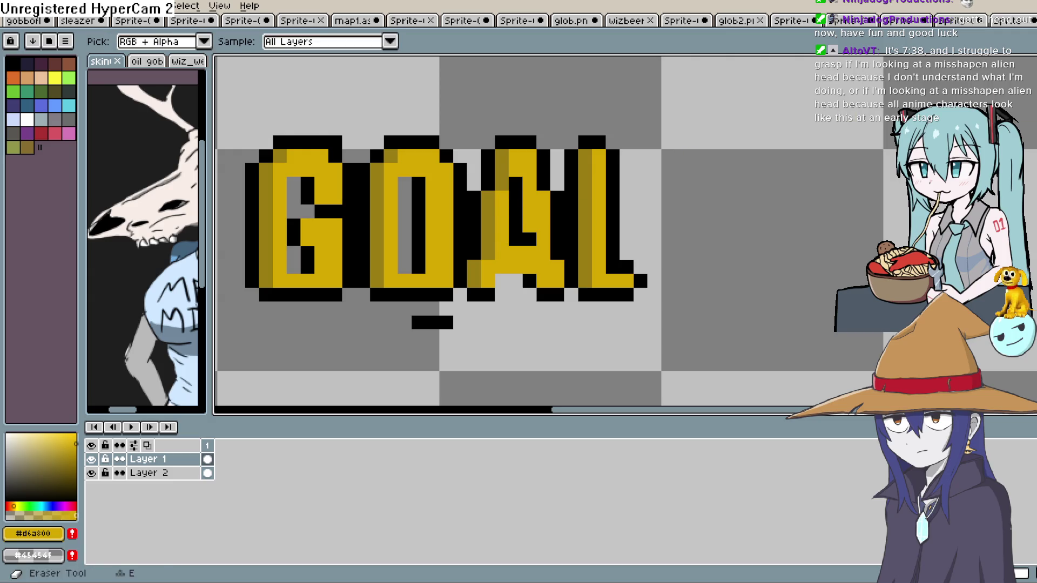
left_click(523, 226, "alt")
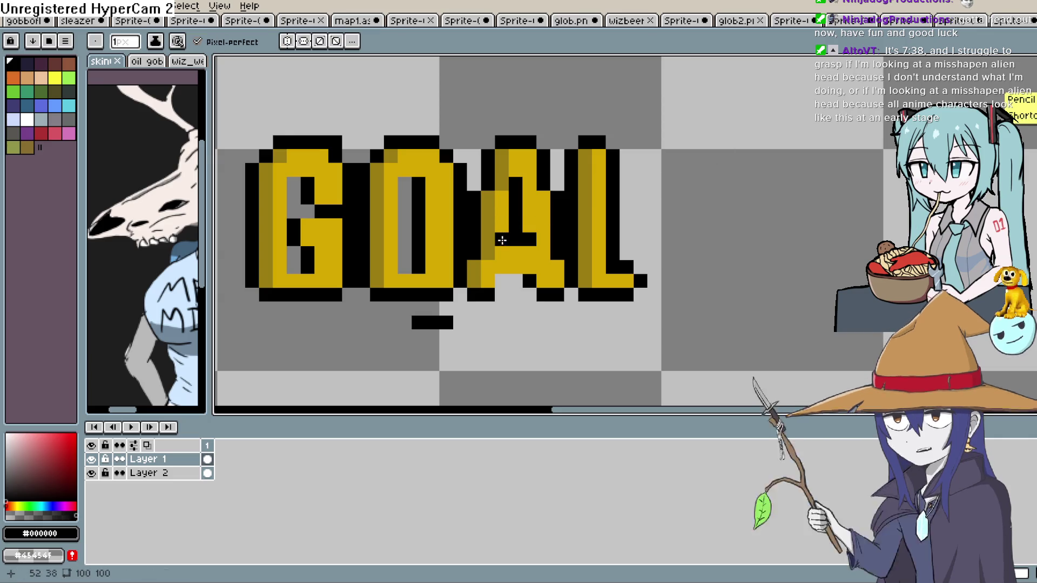
left_click(529, 225)
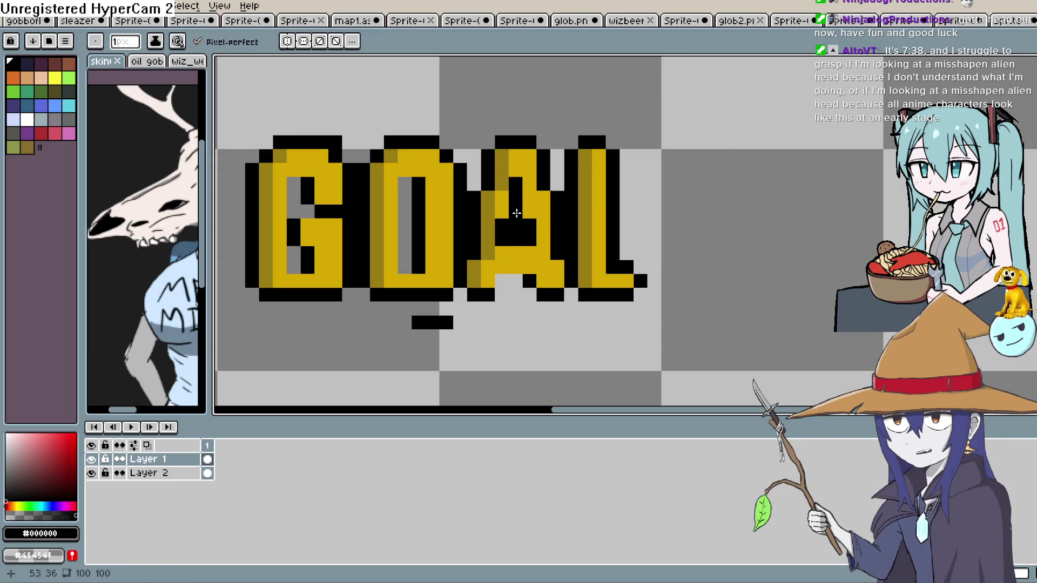
Fill the black area inside the letter A with yellow
scroll(629, 216, "down", 2)
scroll(584, 203, "up", 1)
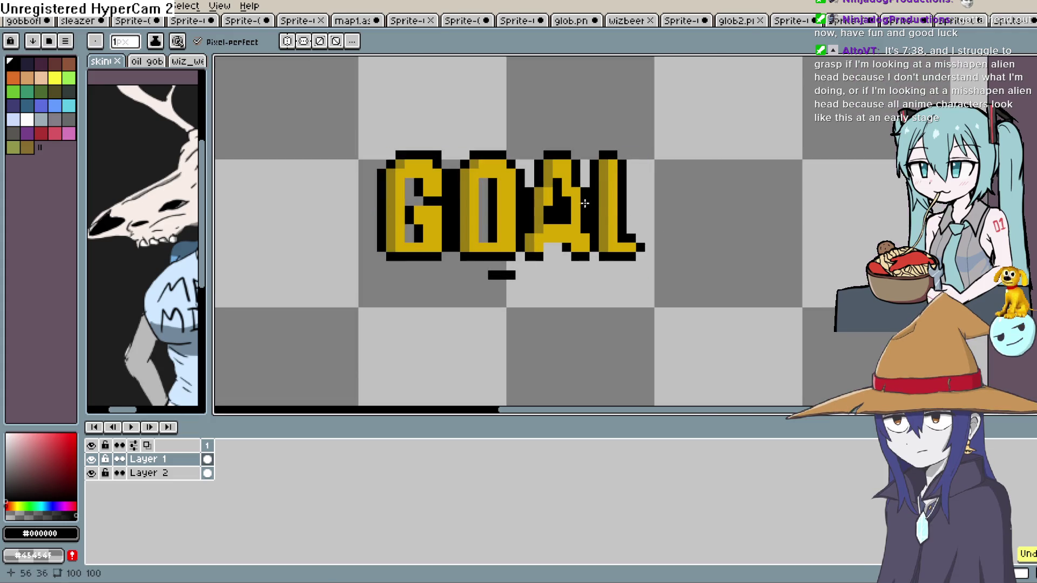
left_click(573, 219)
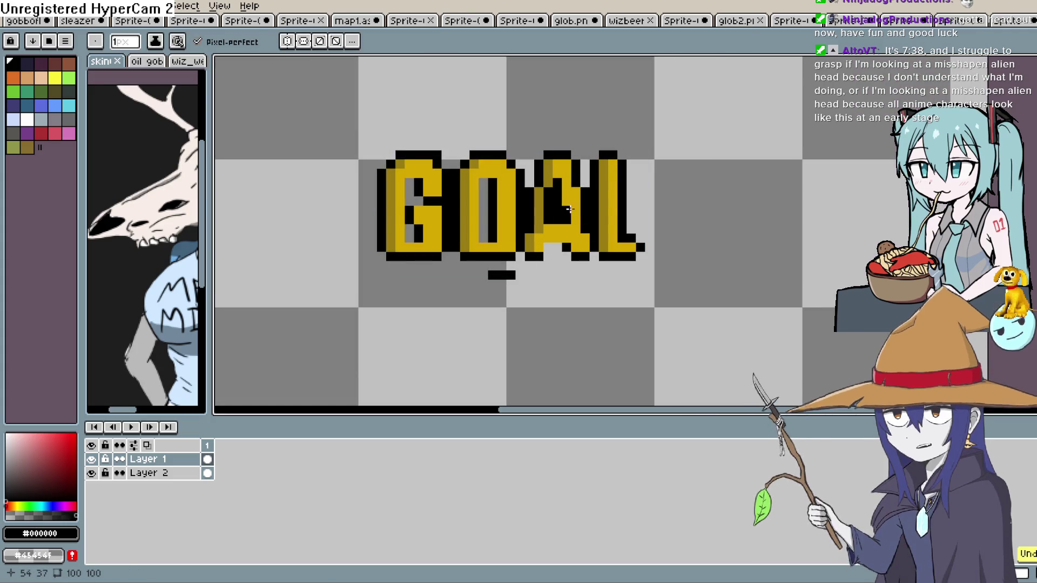
left_click(556, 227)
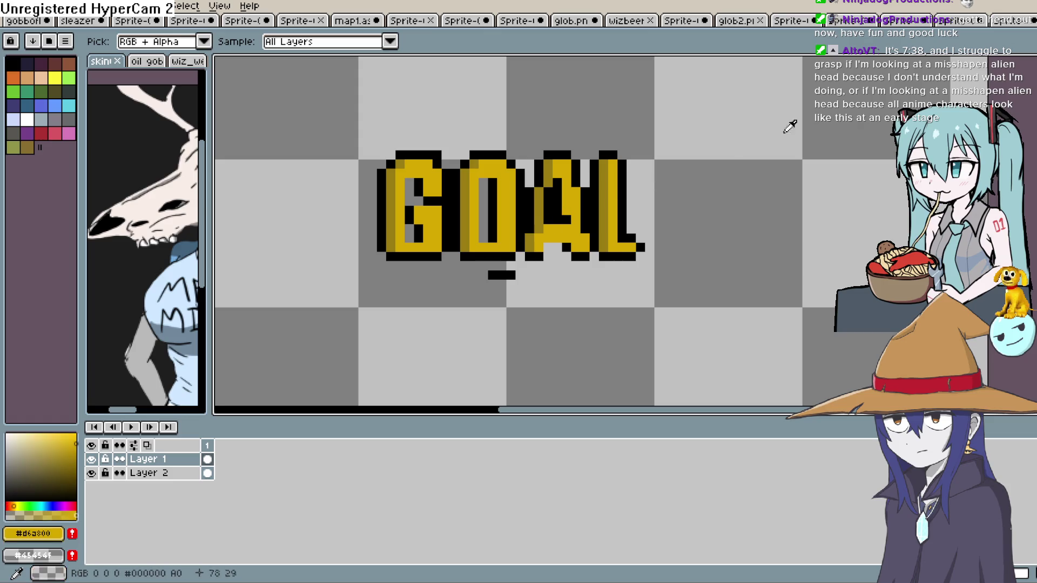
key("b")
left_click_drag(550, 189, 549, 222)
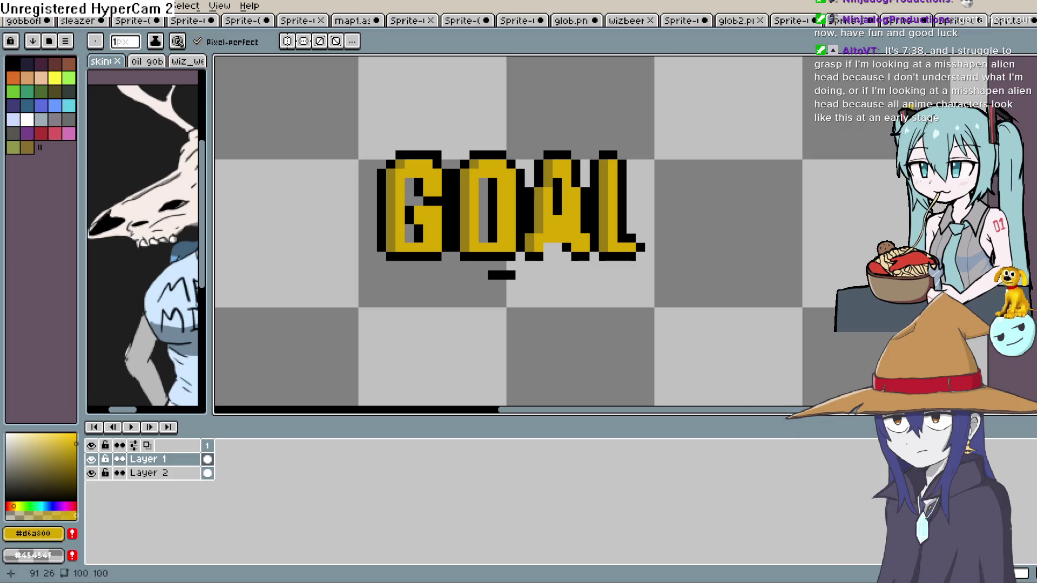
Draw a small black notch in the lower middle of the A
left_click(123, 401, "alt")
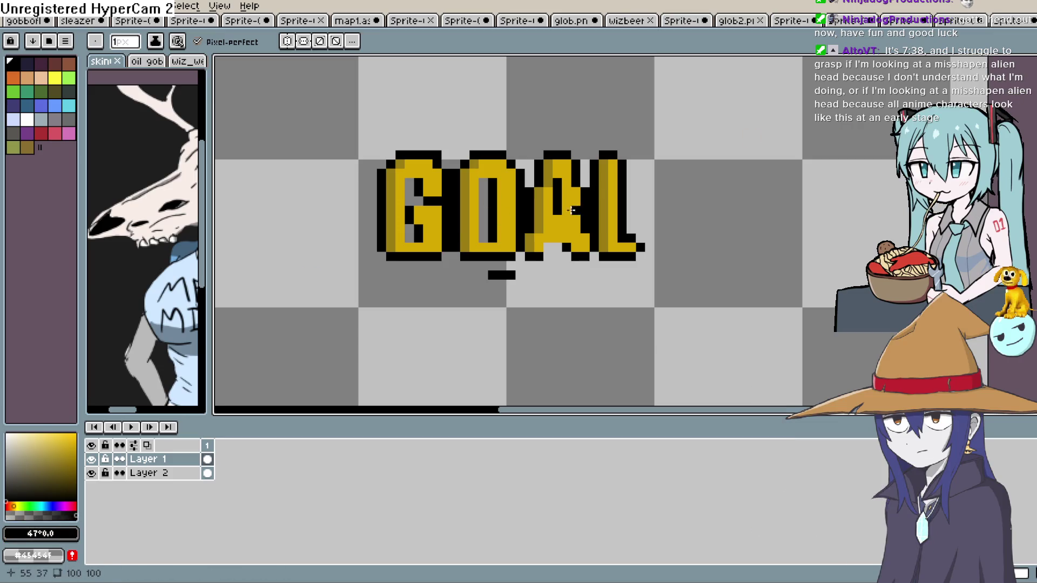
left_click_drag(565, 215, 563, 238)
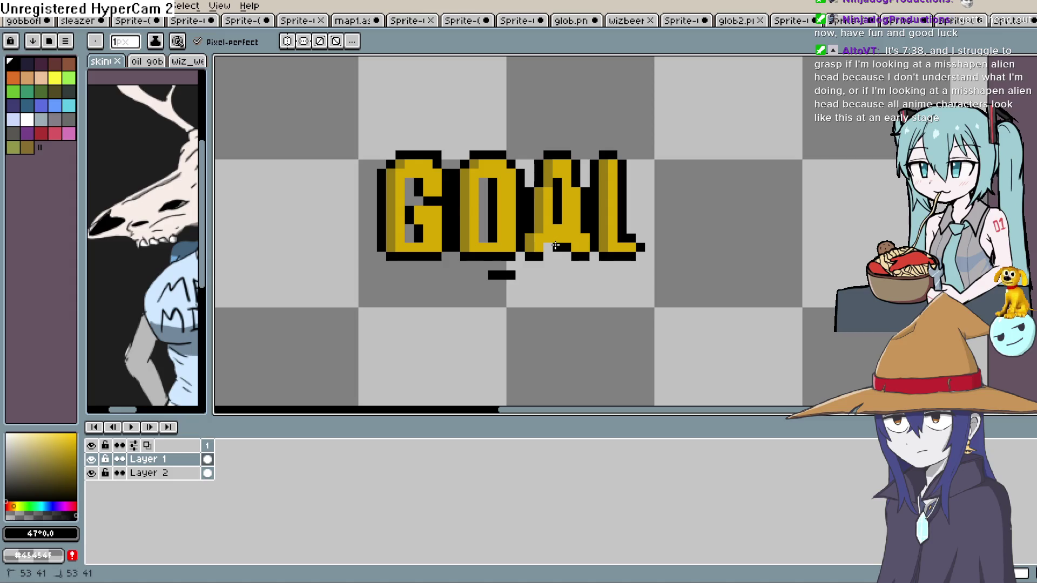
scroll(640, 193, "down", 2)
scroll(643, 195, "up", 3)
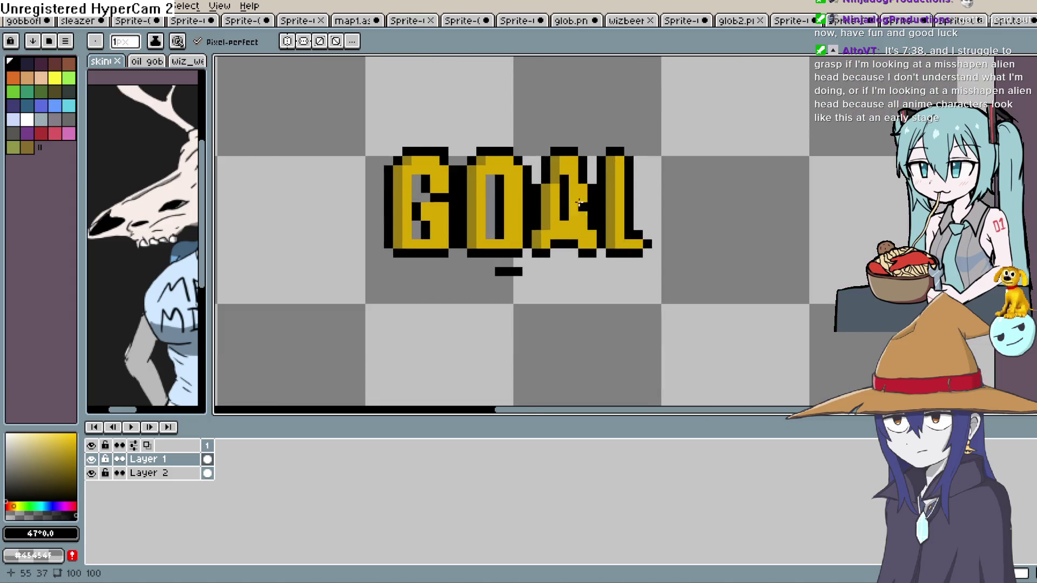
mouse_move(572, 222)
left_mouse_down()
mouse_move(572, 191)
mouse_move(595, 170)
left_mouse_up()
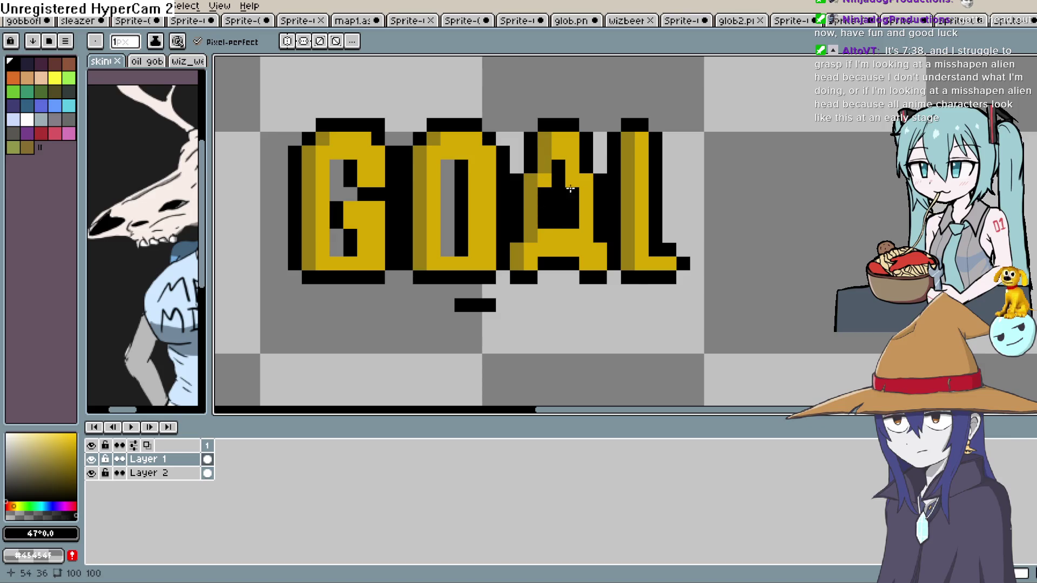
Pick the letters' gold and undo the stray yellow dot inside the A
key("b")
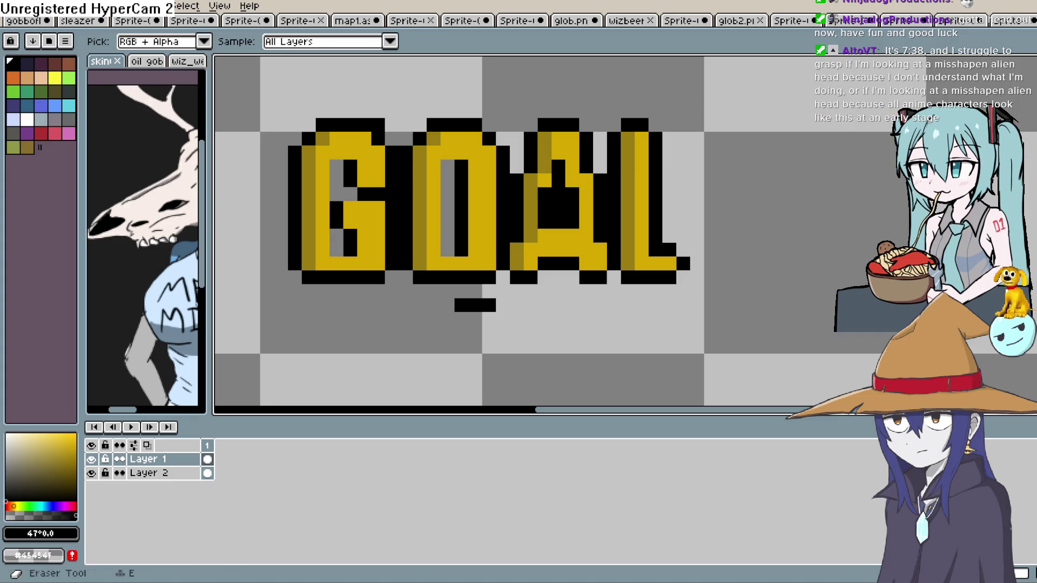
left_click(567, 140, "alt")
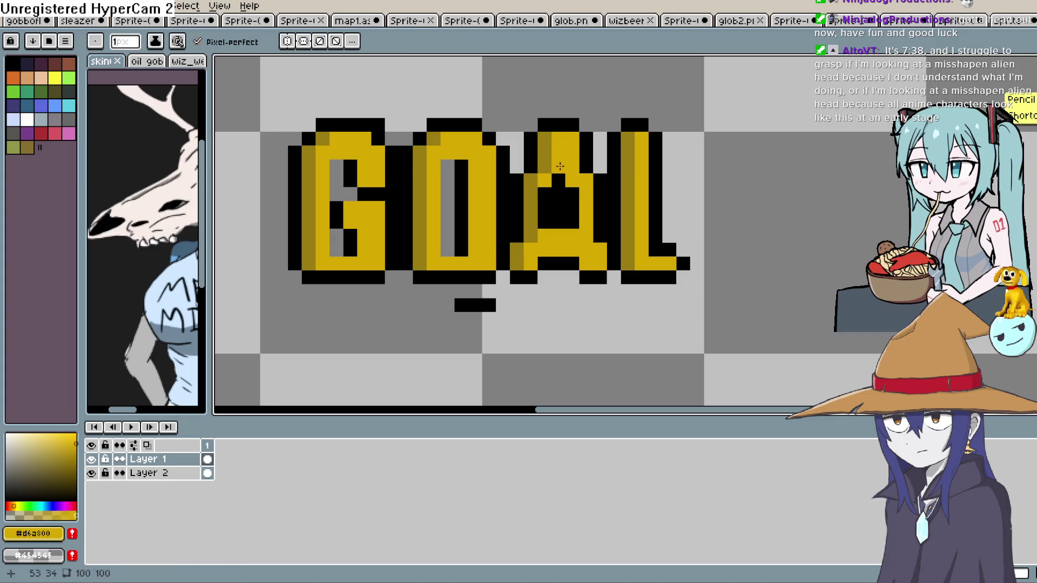
scroll(640, 201, "down", 2)
scroll(639, 216, "up", 2)
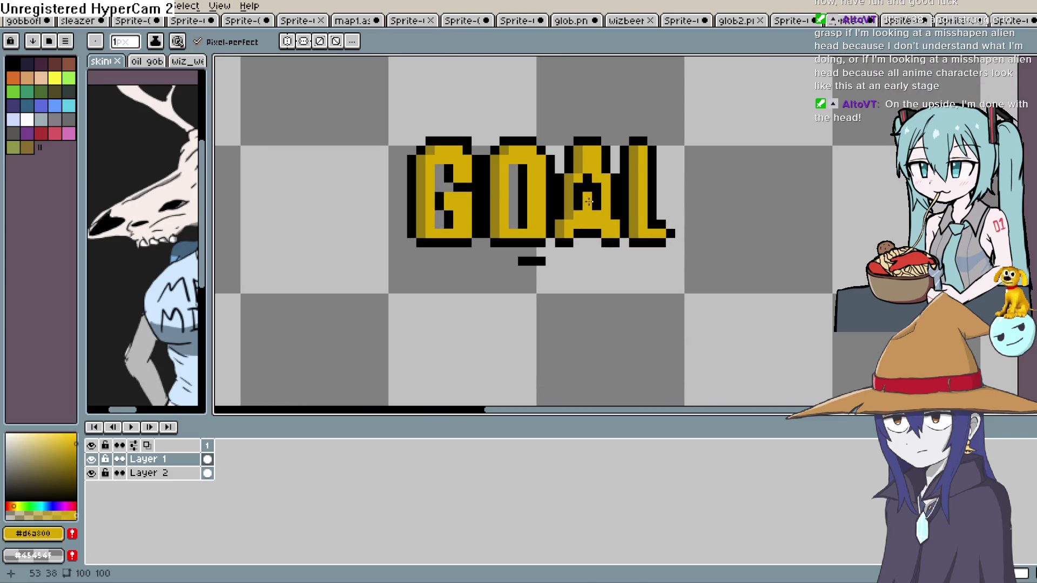
key("ctrl+z")
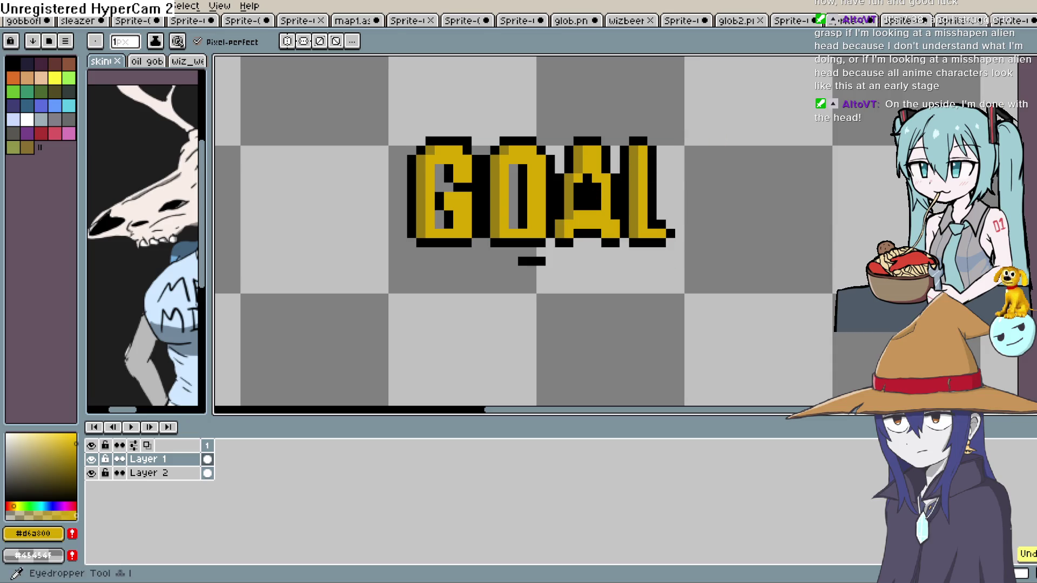
key("i")
key("e")
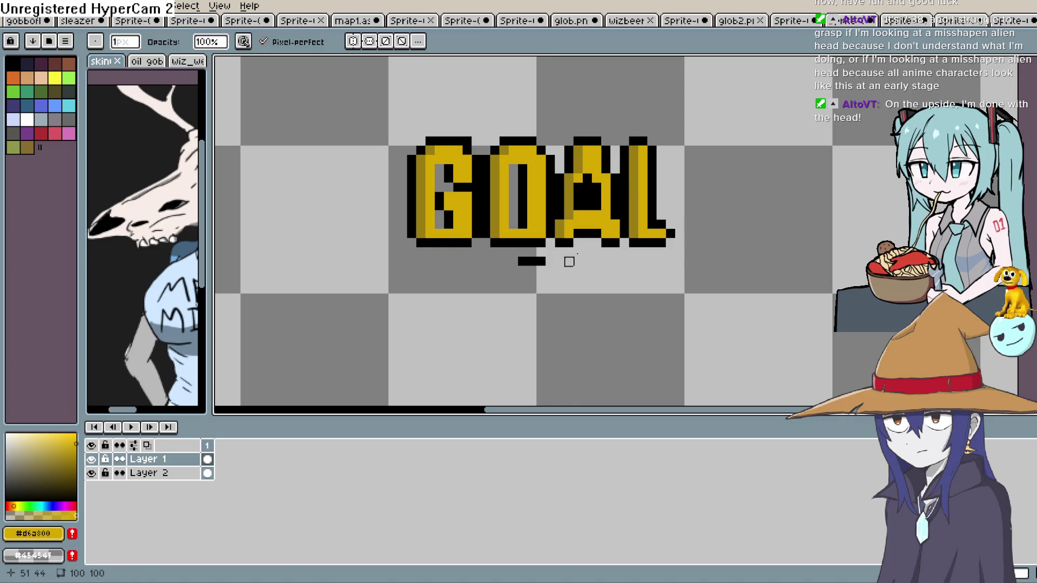
Make Layer 2 active and undo several recent edits inside the A
left_click(210, 473)
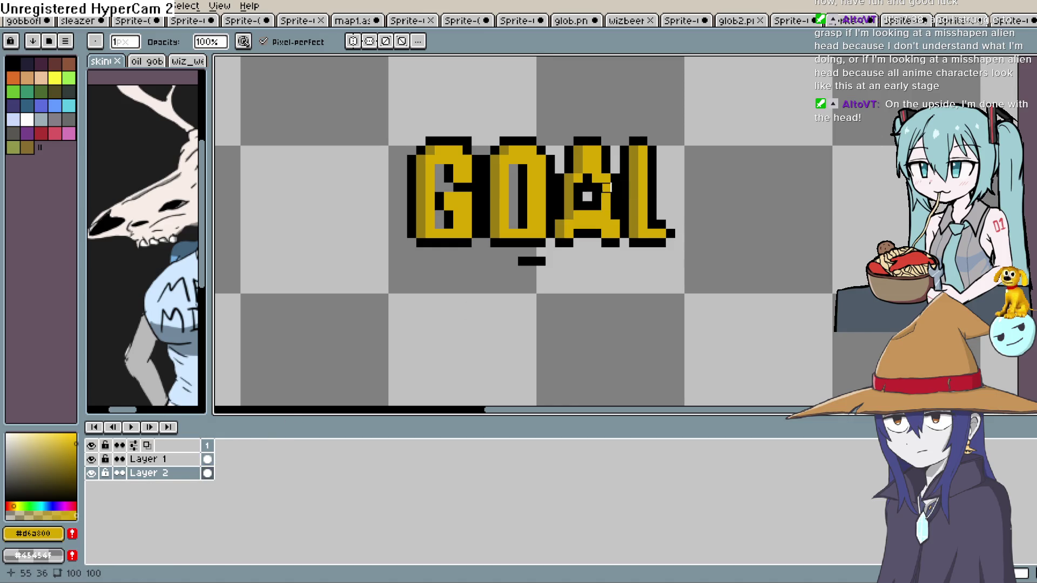
scroll(671, 185, "down", 4)
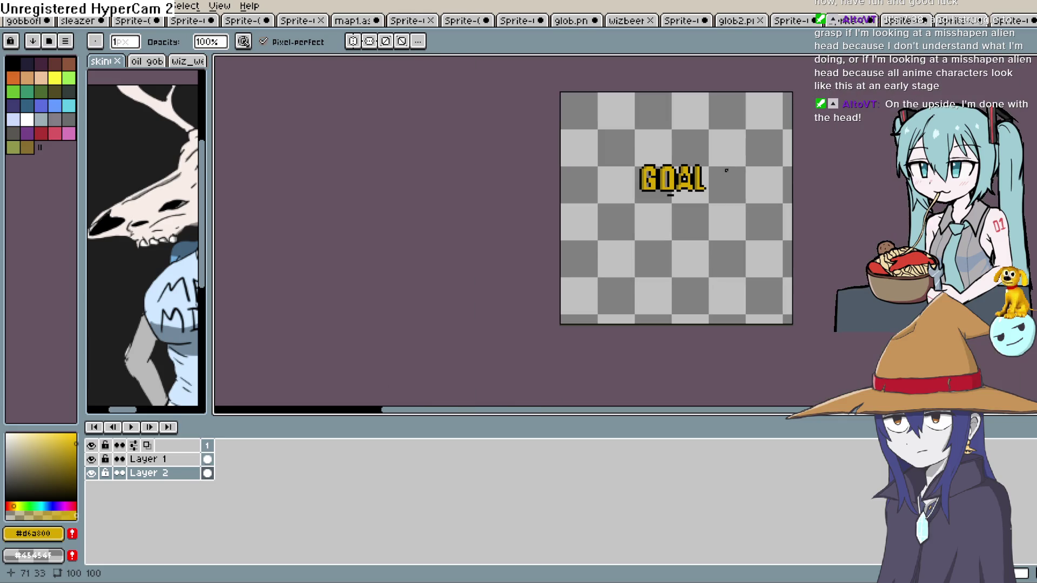
scroll(724, 173, "up", 5)
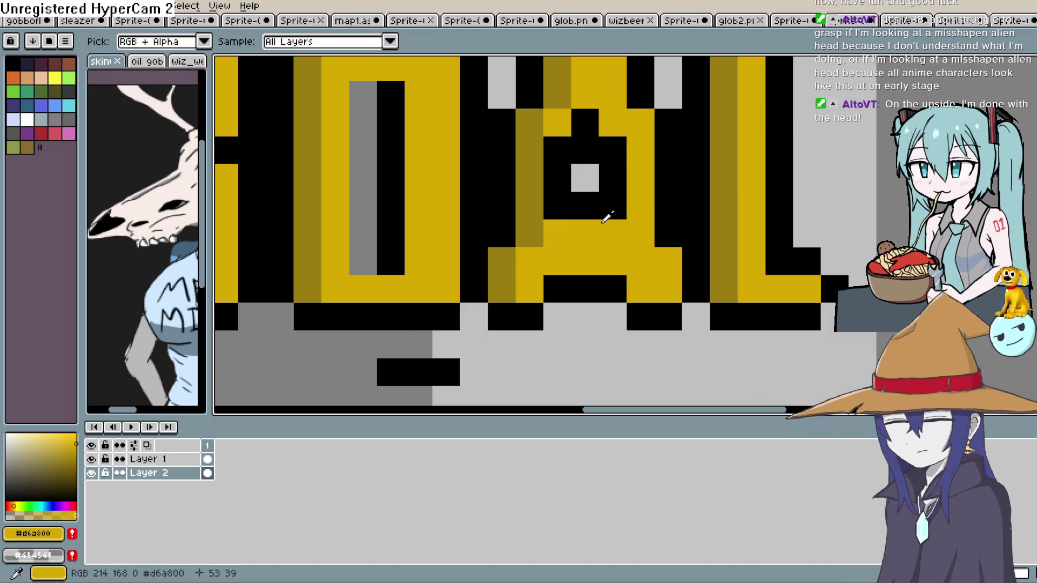
key("b")
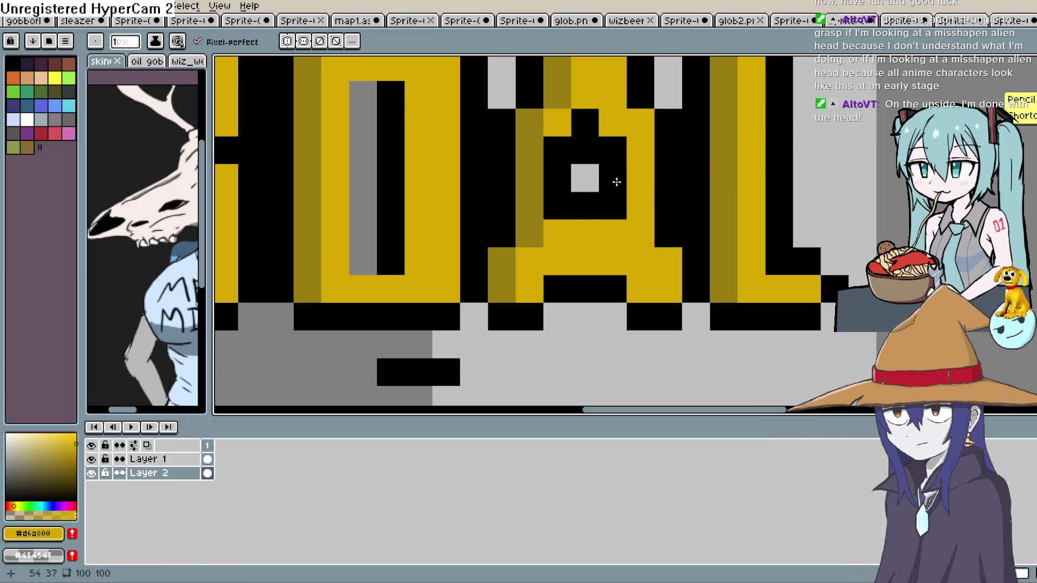
scroll(616, 176, "down", 5)
key("v")
key("ctrl+z")
key("ctrl+z")
key("ctrl+z")
key("ctrl+z")
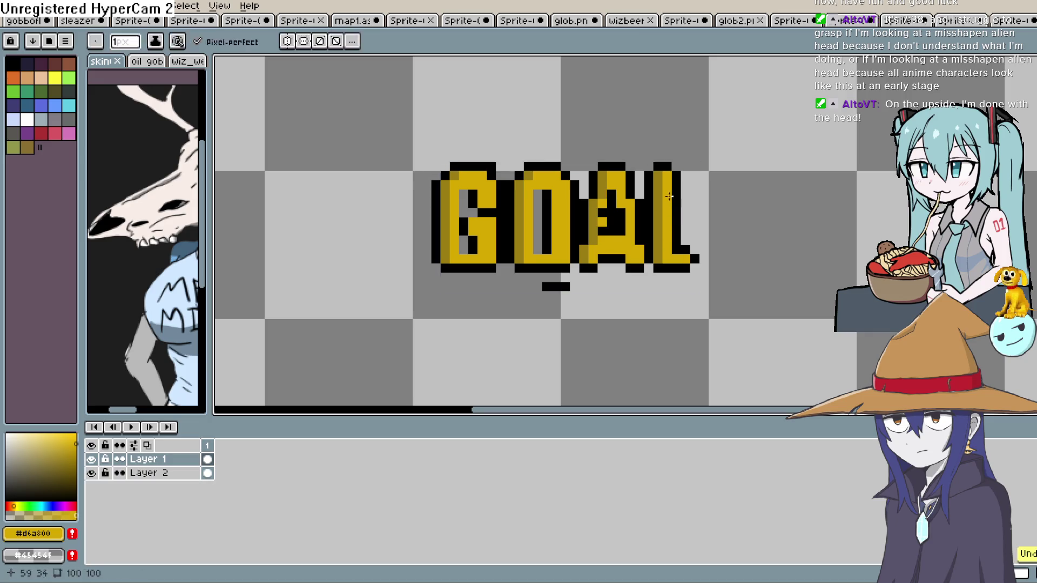
key("ctrl+z")
key("ctrl+z")
key("ctrl+z")
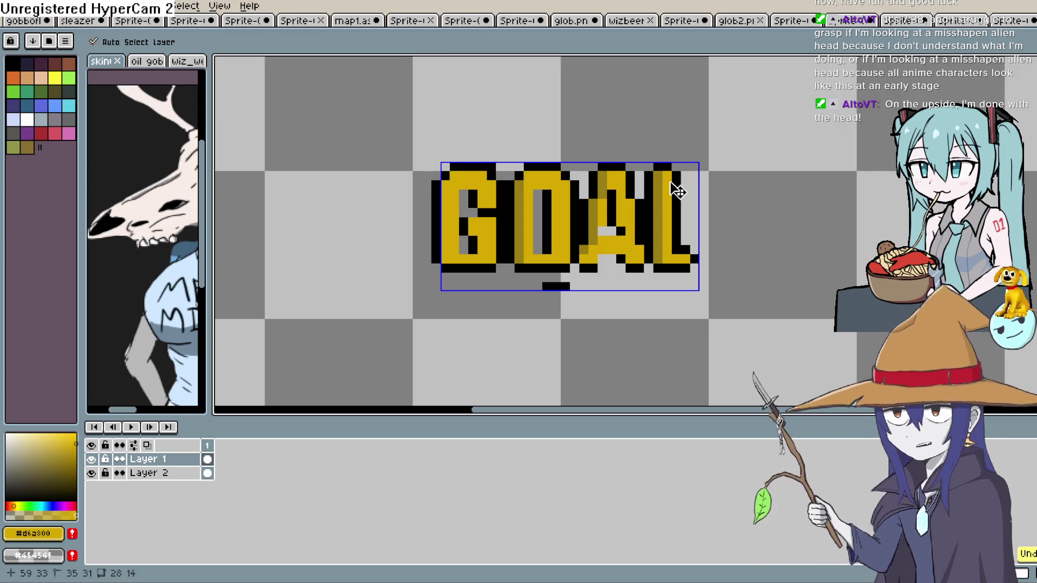
Undo the darker gold shading on the L and outline pieces around G, O and A
key("ctrl+z")
key("ctrl+z")
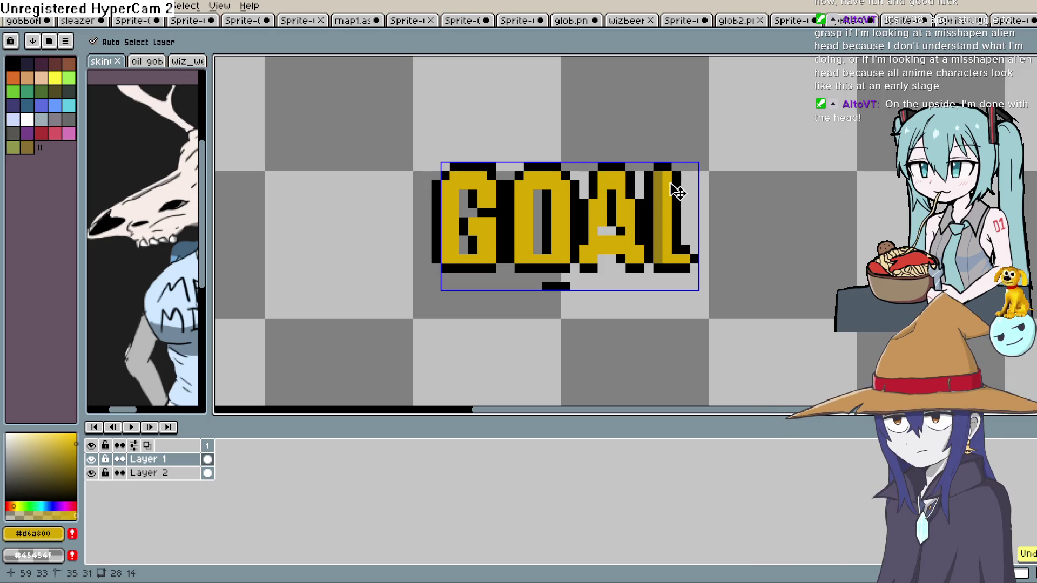
key("ctrl+z")
key("ctrl+y")
key("ctrl+z")
key("ctrl+z")
key("ctrl+z")
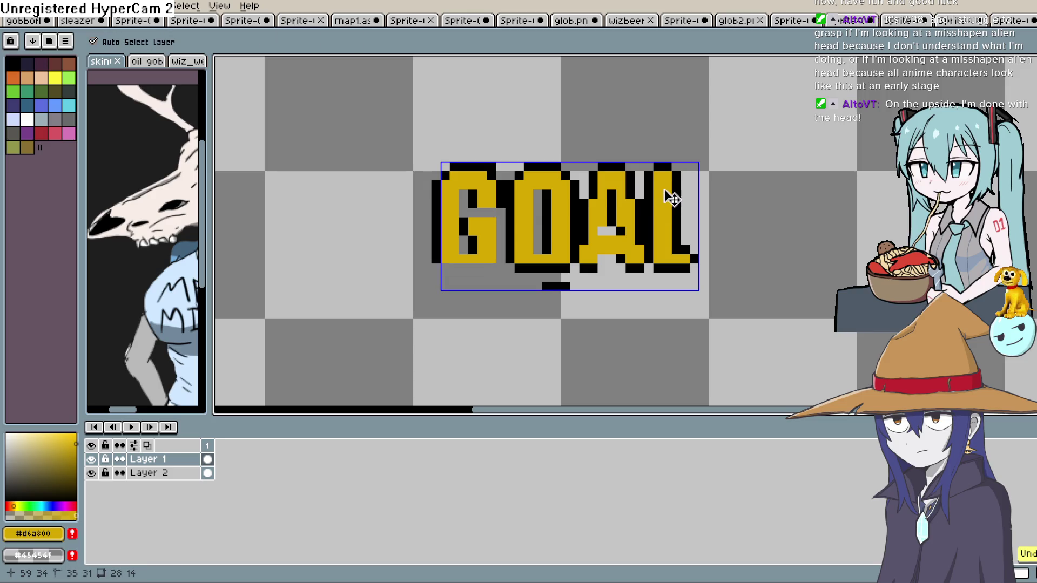
key("ctrl+z")
key("ctrl+z")
key("ctrl+z")
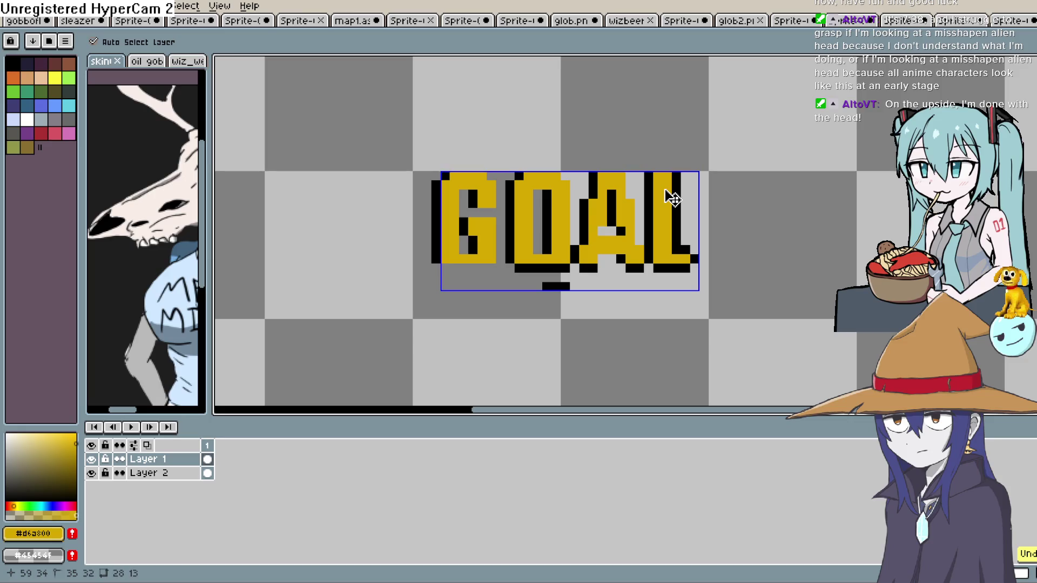
key("b")
left_click_drag(620, 293, 592, 255)
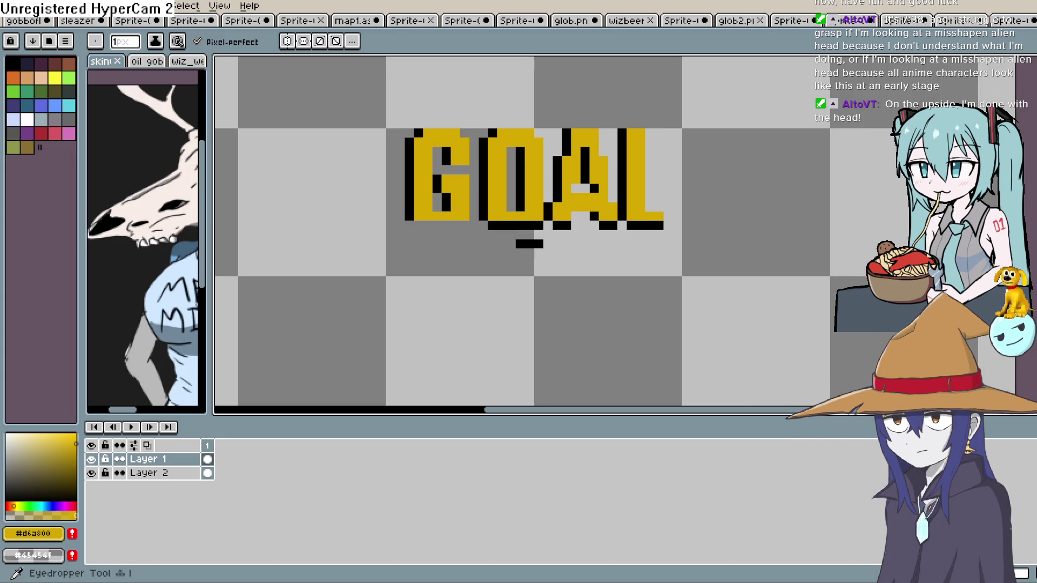
Turn the black bar under GOAL into a downward-pointing triangle outline
left_click(591, 225, "alt")
left_click_drag(548, 253, 547, 244)
left_click(519, 252)
left_click(540, 263)
left_click_drag(519, 262, 539, 273)
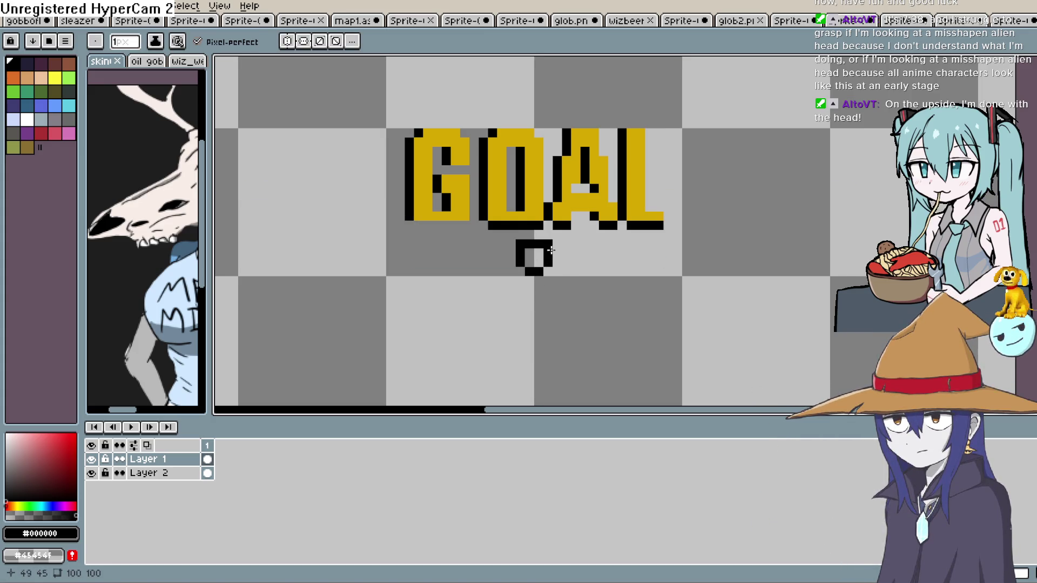
key("ctrl+z")
key("ctrl+z")
key("ctrl+z")
left_click(557, 253)
left_click_drag(519, 245, 532, 265)
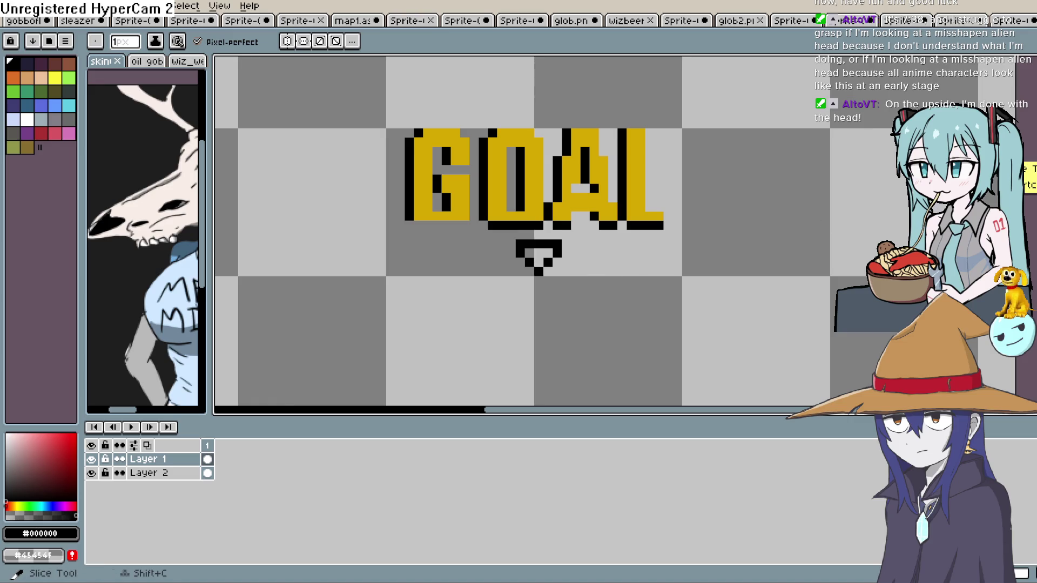
Fill the triangle under GOAL with the letters' gold
key("i")
left_click(599, 189)
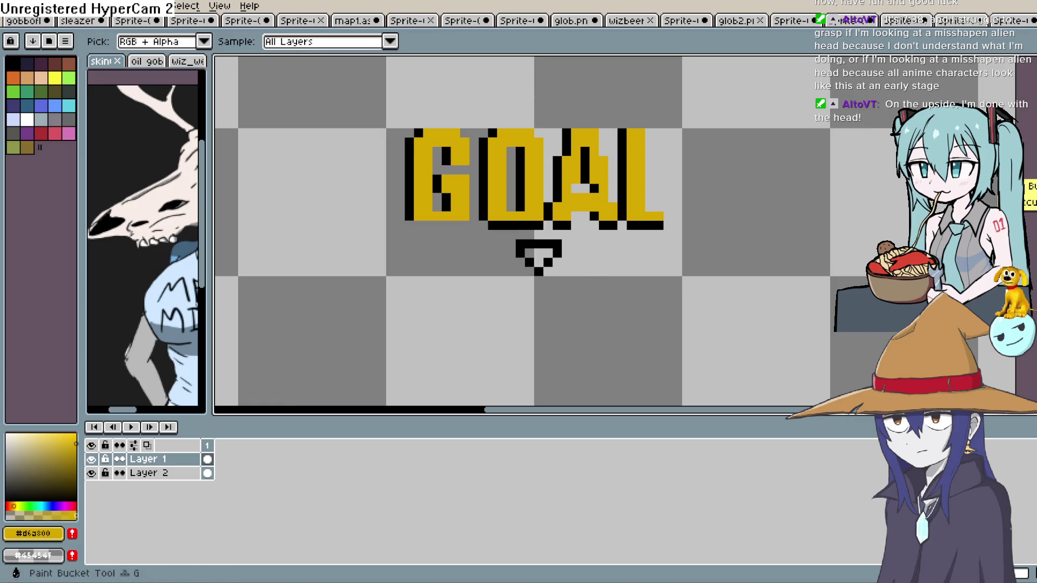
left_click(1021, 181)
left_click(538, 252)
left_click(1000, 116)
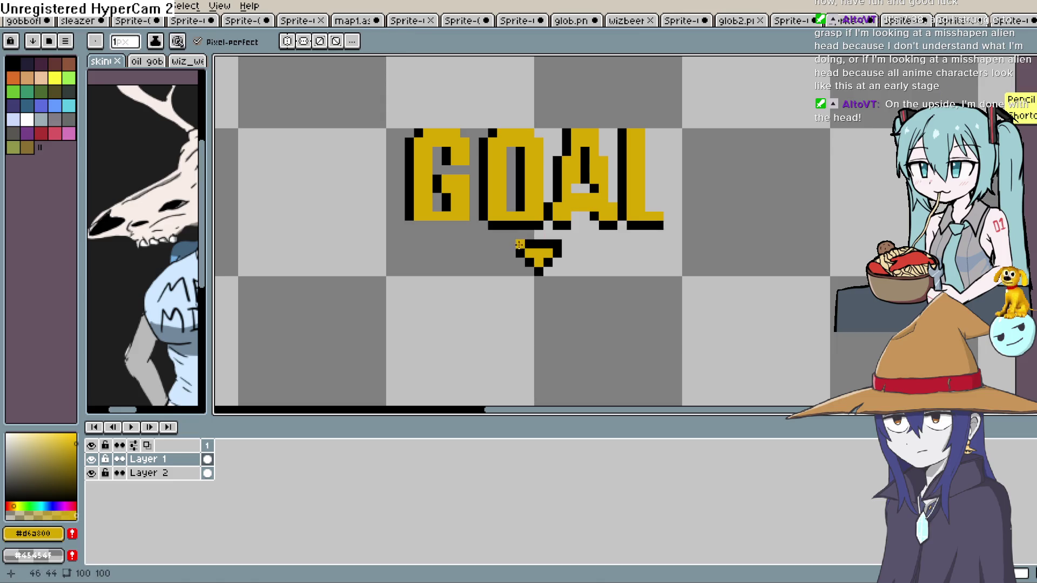
Draw black lines down the G's left edge and between G-O, O-A and A-L
key("i")
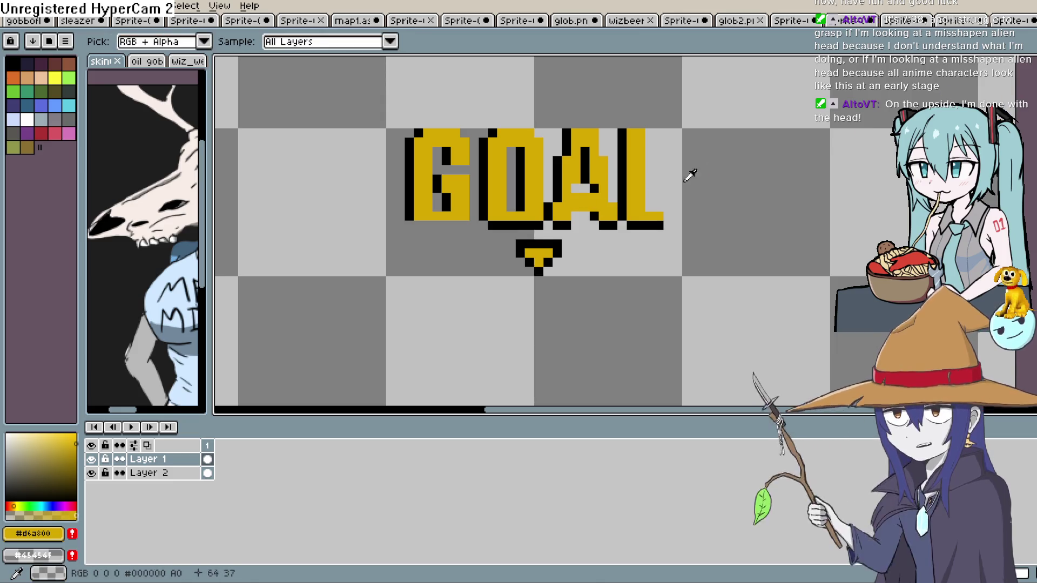
left_click(528, 248)
key("b")
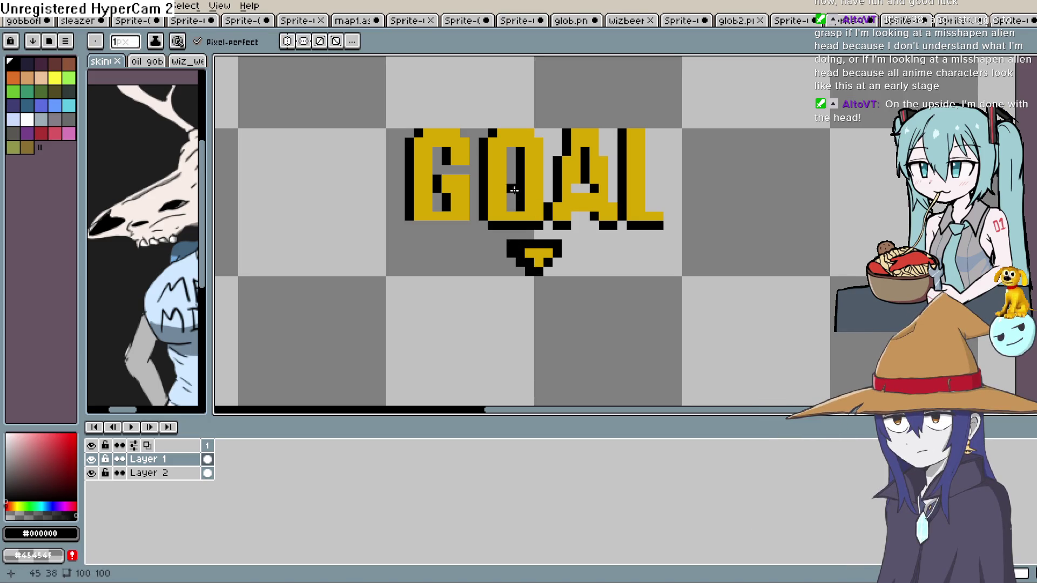
left_click_drag(474, 142, 474, 205)
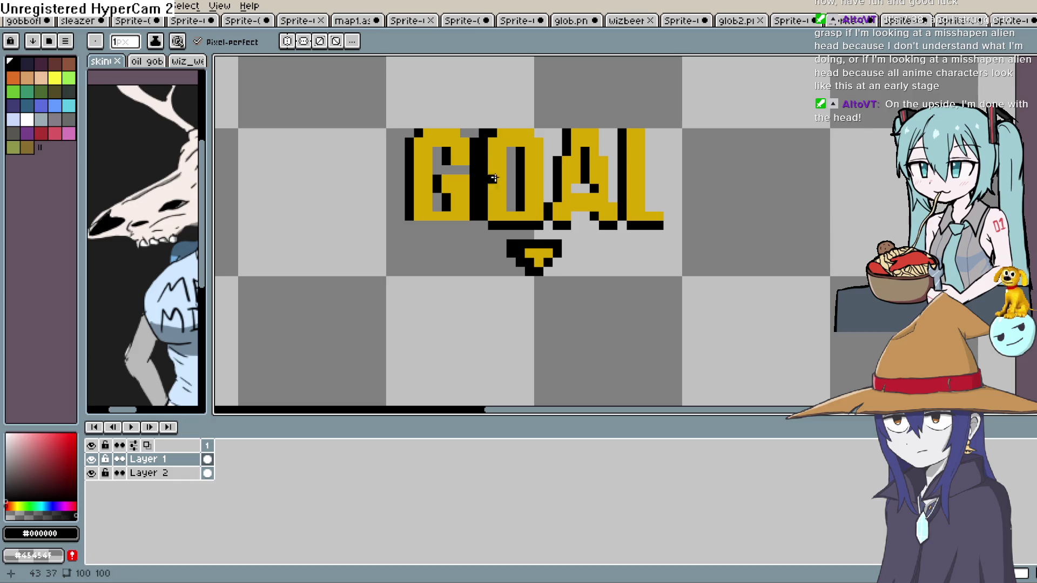
left_click_drag(402, 141, 400, 214)
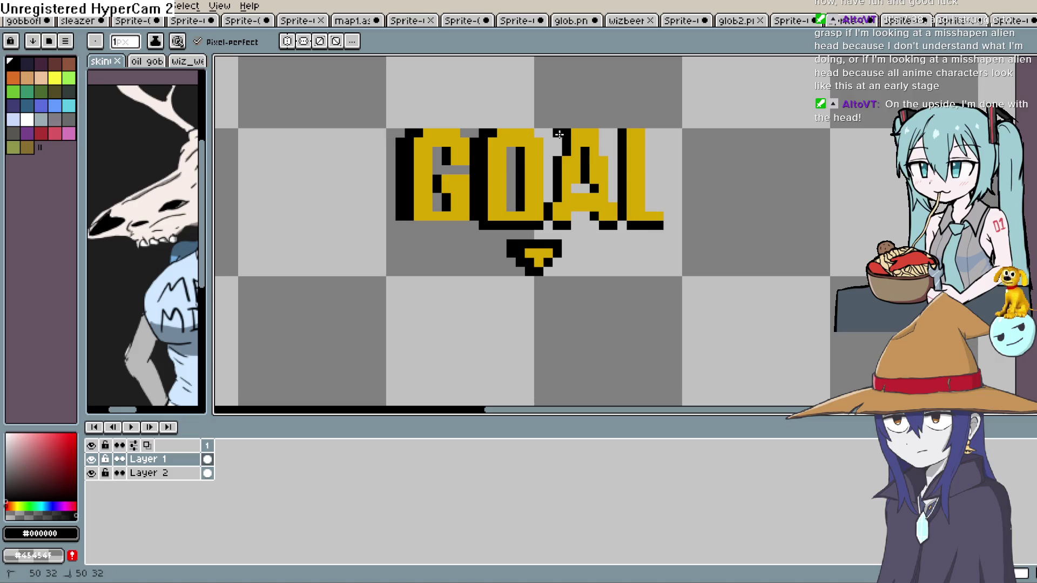
left_click_drag(551, 162, 550, 192)
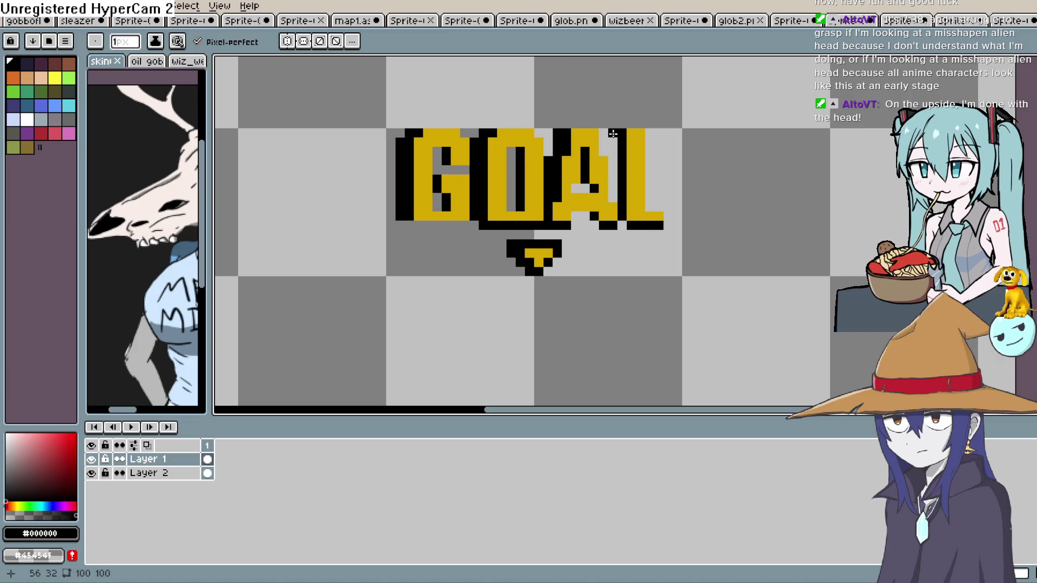
left_click_drag(613, 134, 611, 195)
Zoom out and centre the full 100×100 sprite canvas in view
scroll(650, 253, "down", 1)
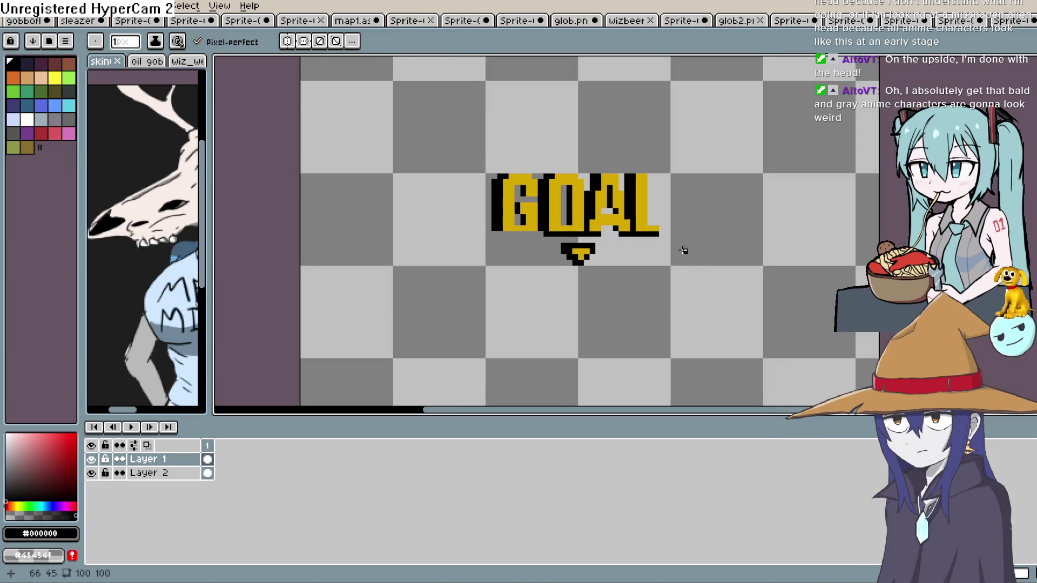
scroll(618, 268, "up", 1)
scroll(597, 251, "down", 4)
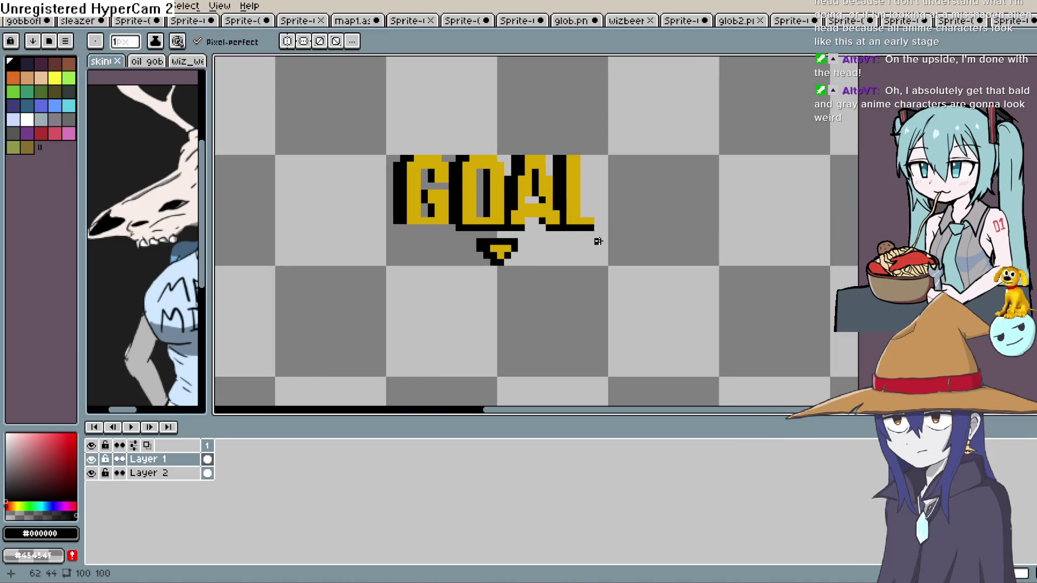
left_click_drag(611, 277, 589, 265)
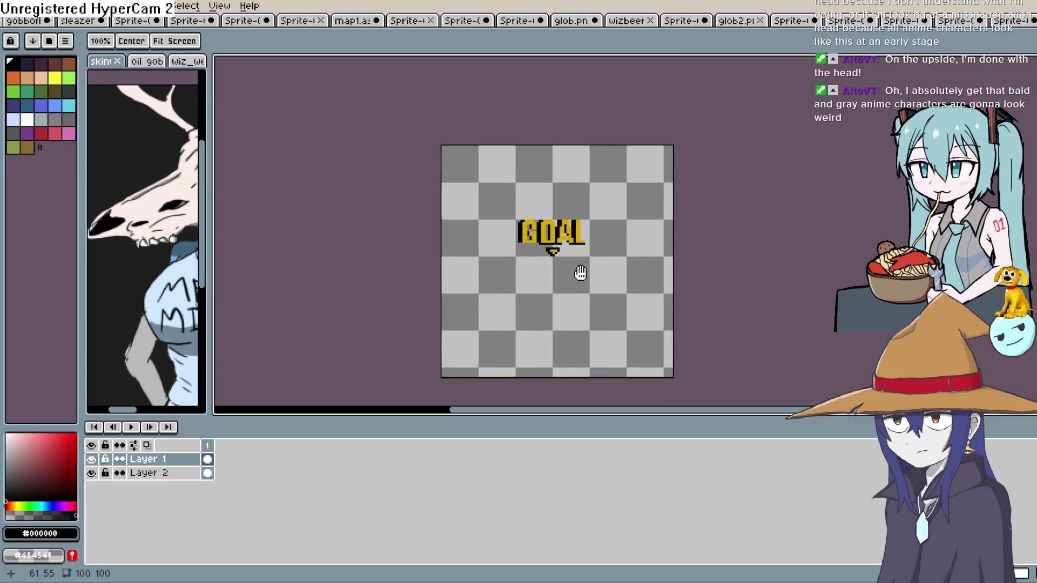
left_click(209, 459)
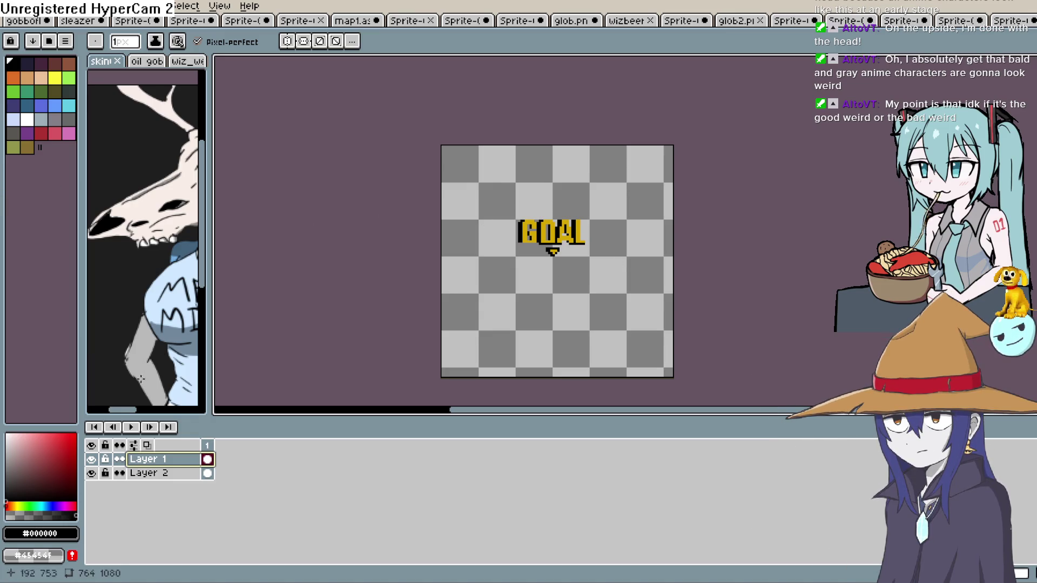
right_click(172, 460)
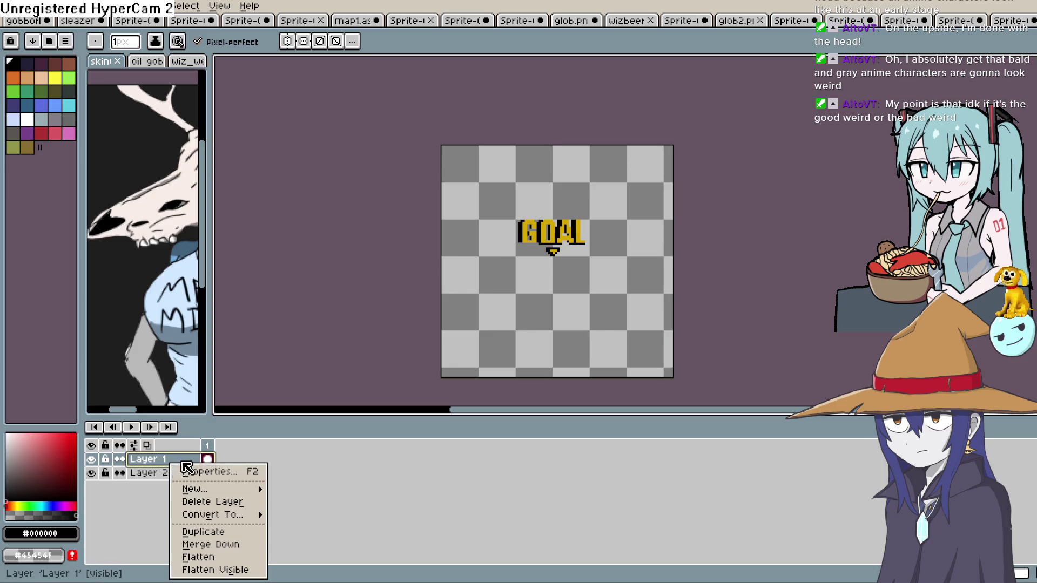
Merge Layer 1 into Layer 2, add a second frame, and nudge the GOAL sign up two pixels there
left_click(237, 545)
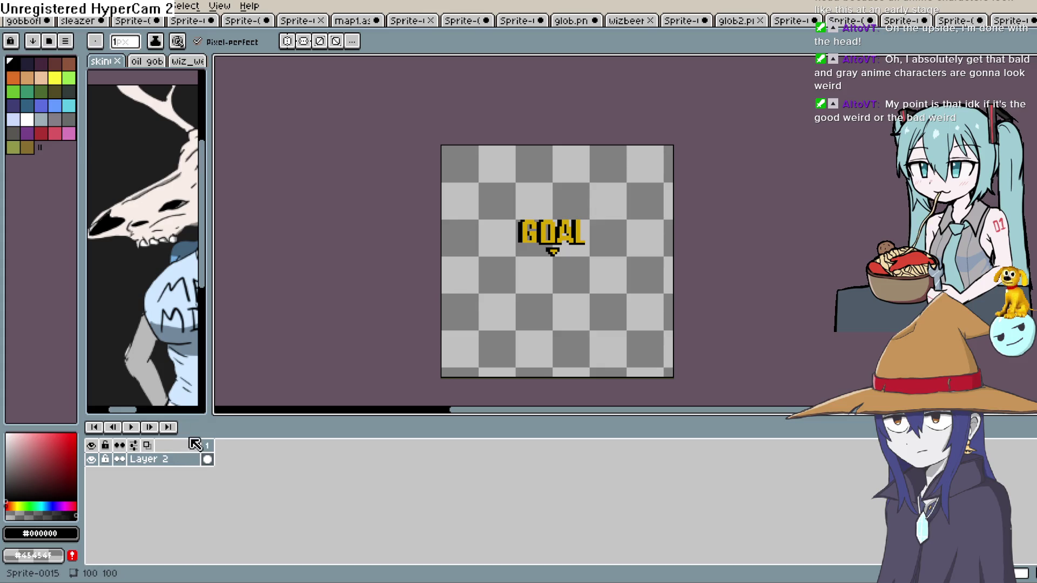
key("alt+n")
key("m")
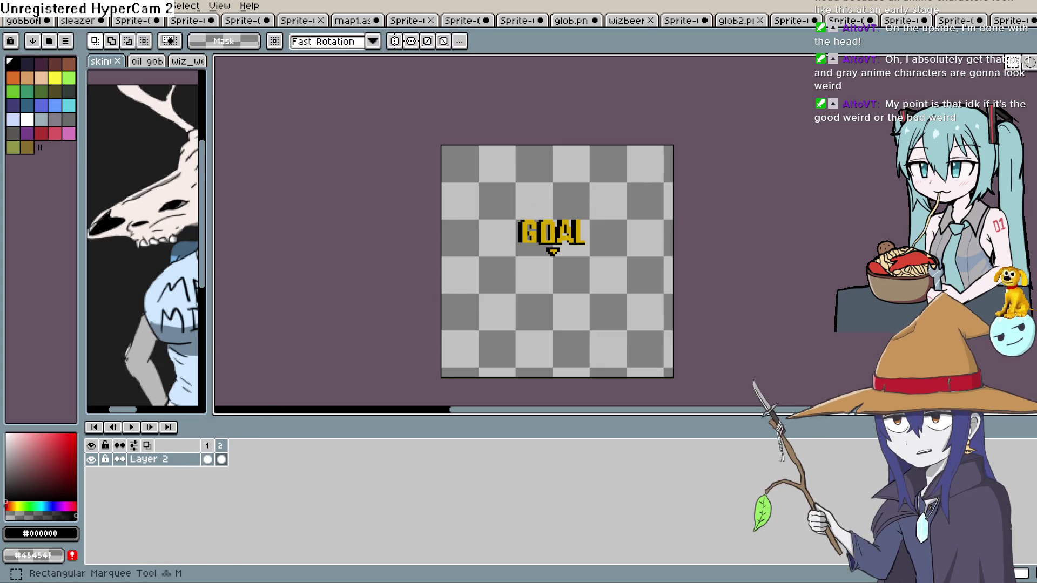
mouse_move(604, 206)
left_mouse_down()
mouse_move(558, 250)
mouse_move(509, 267)
mouse_move(555, 254)
left_mouse_up()
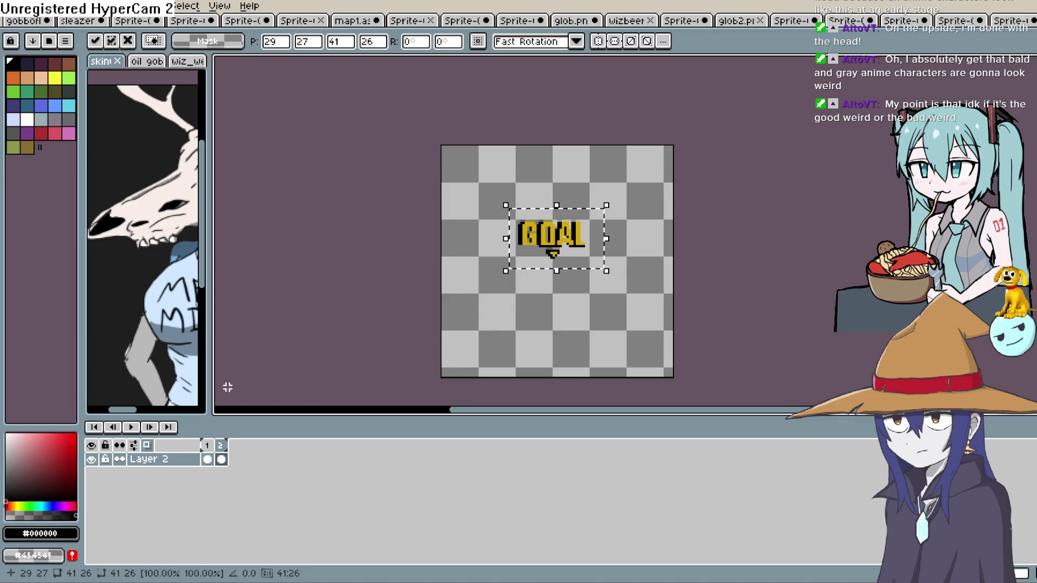
key("Up")
key("Down")
key("Down")
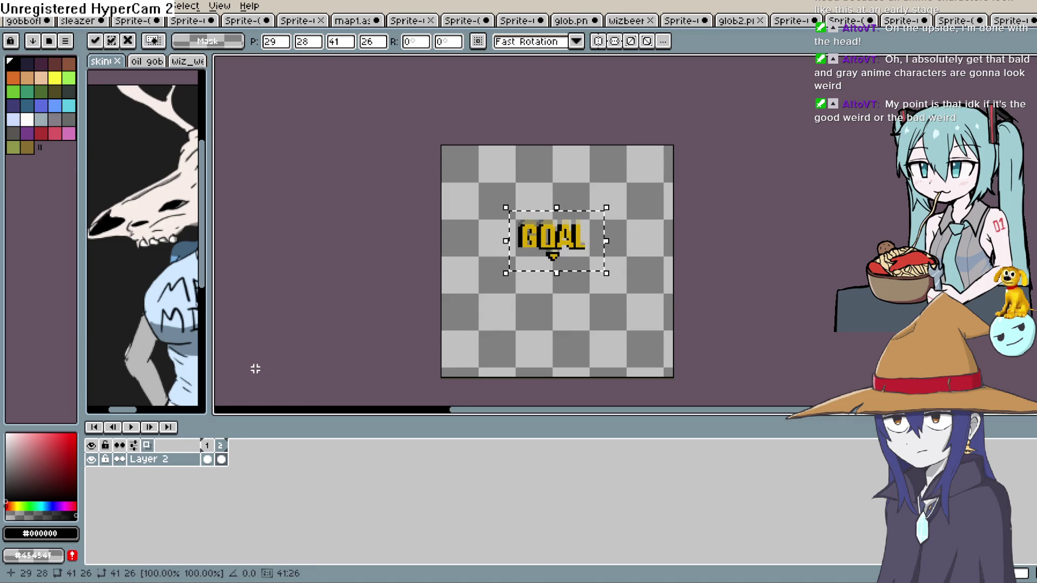
key("Down")
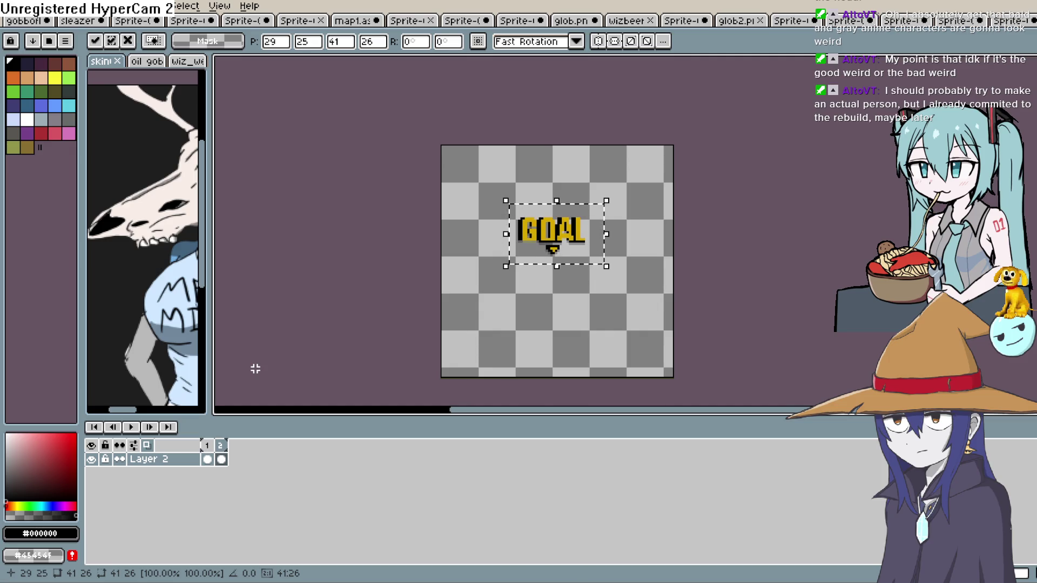
left_click(221, 460)
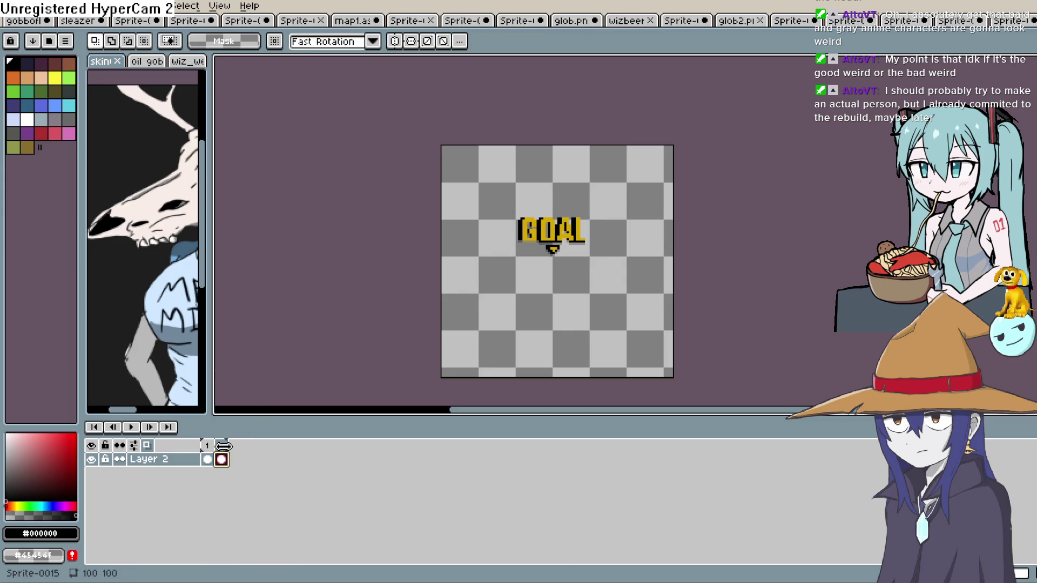
Add a third frame holding a pasted GOAL sign shifted down
key("alt+n")
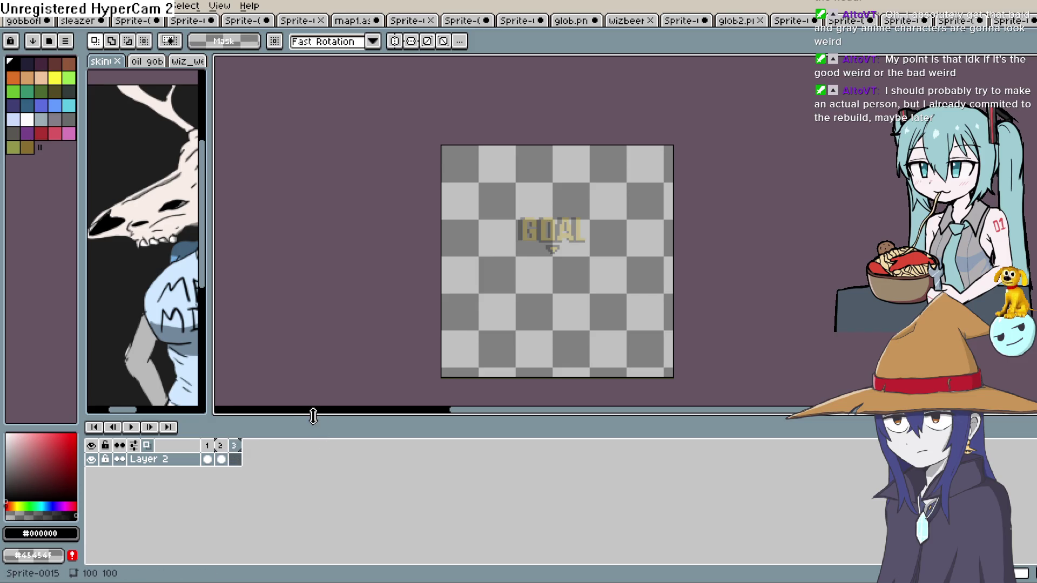
key("ctrl+v")
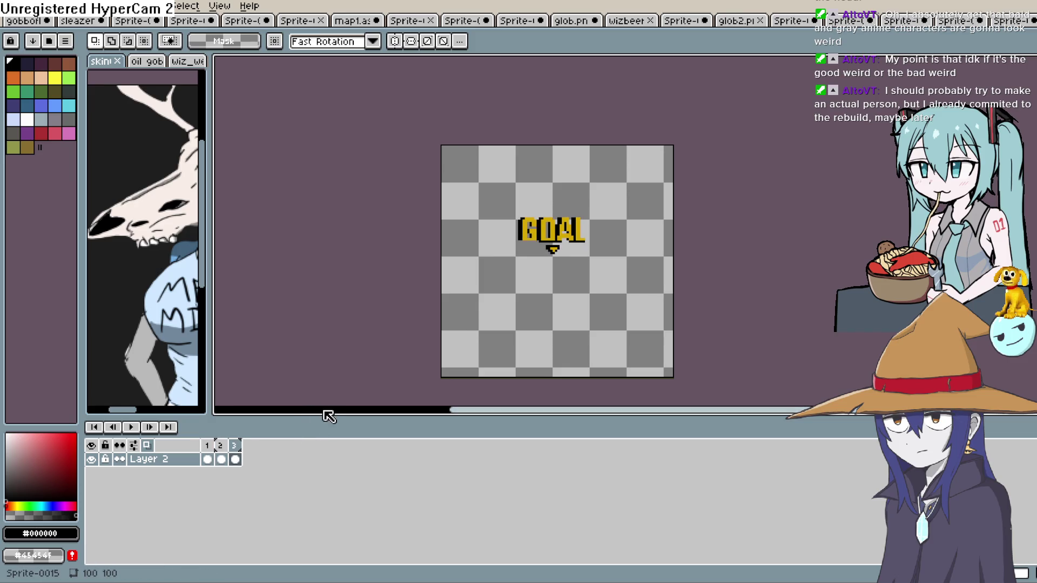
key("ctrl+v")
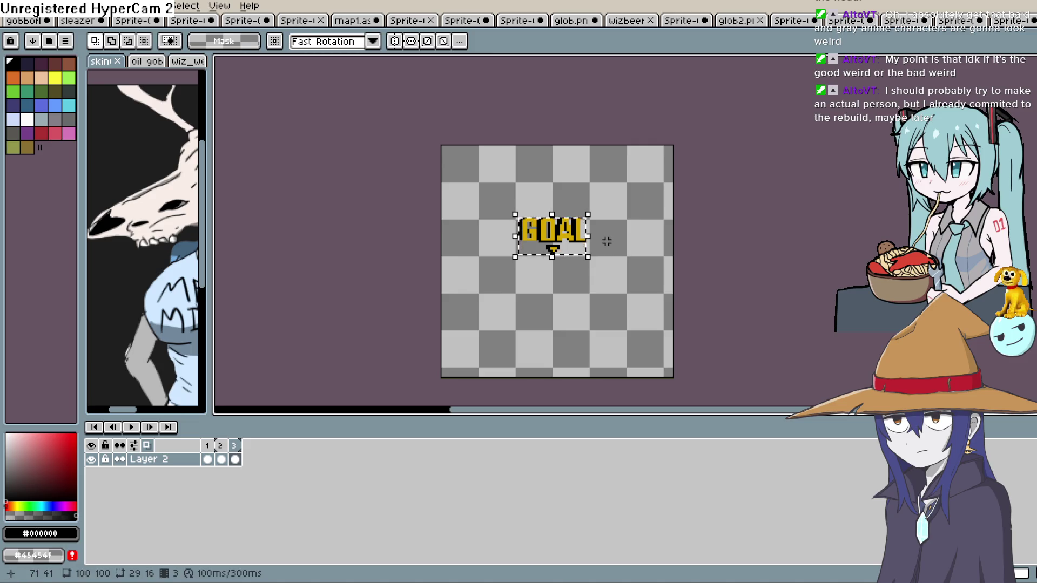
key("Down")
key("Down")
key("Return")
left_click(238, 460)
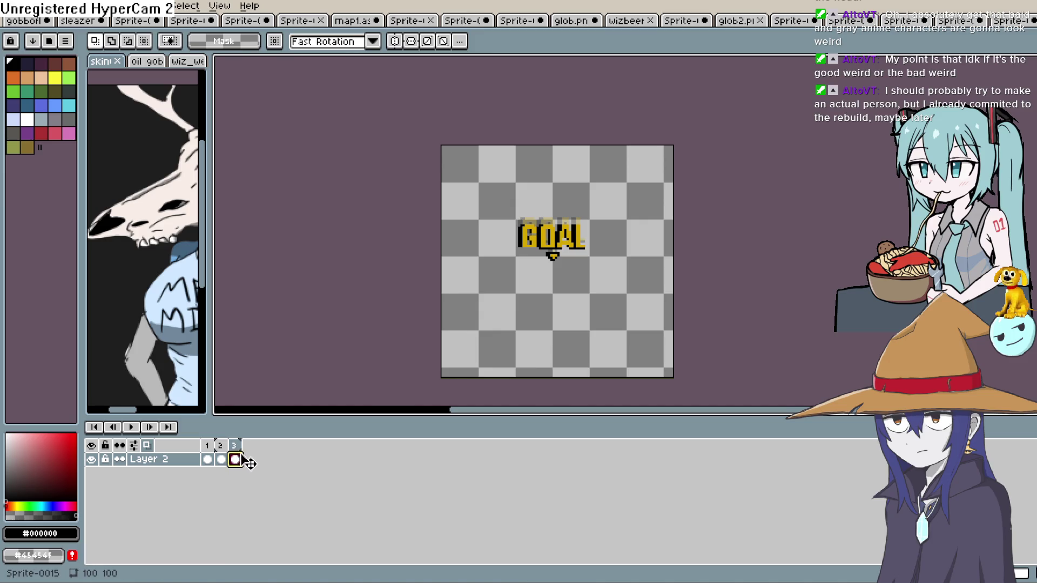
Add a fourth frame with the sign shifted up, then play the animation with onion skin toggled
key("alt+n")
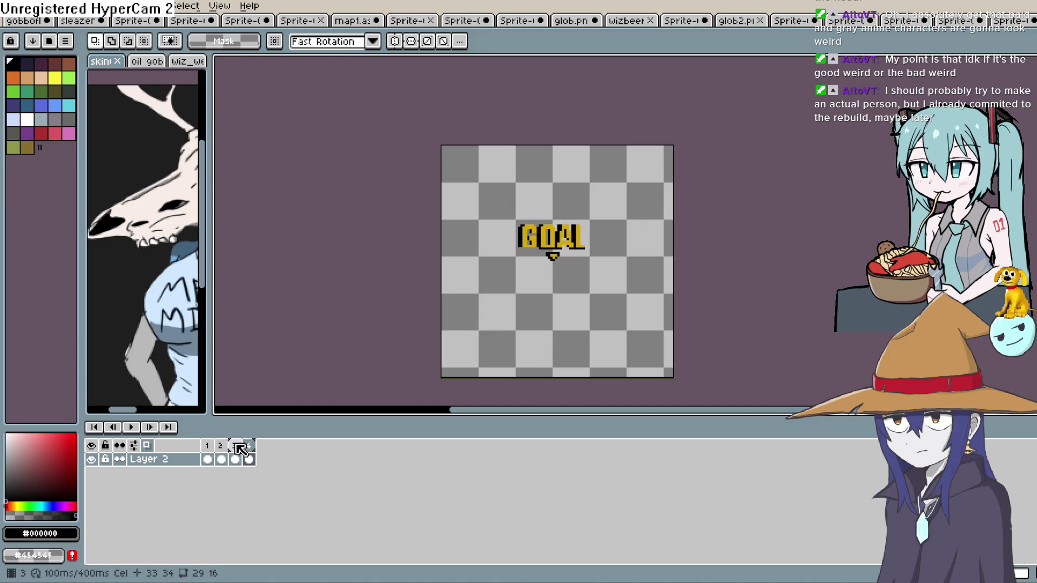
key("Up")
key("Up")
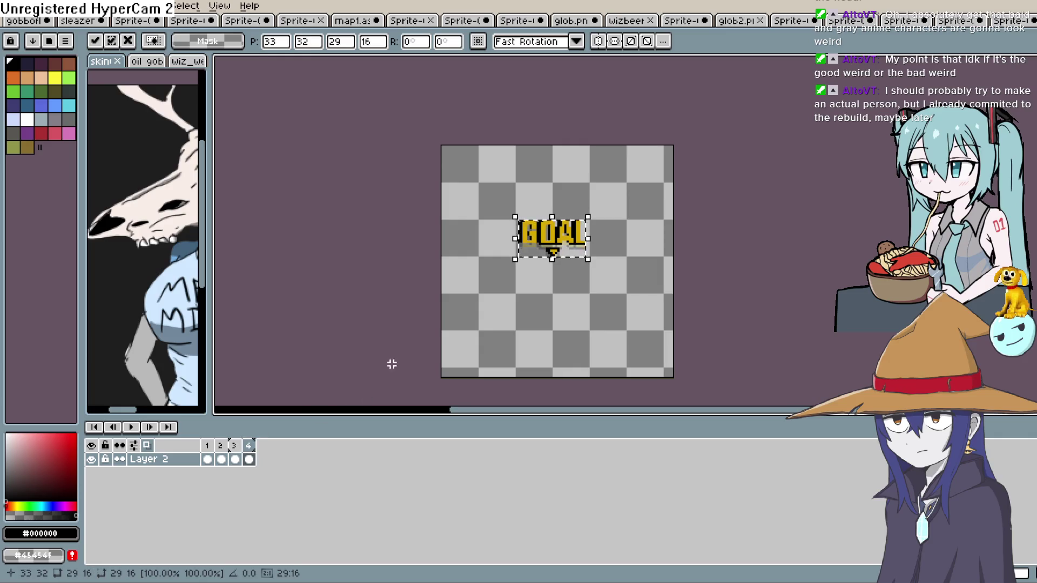
key("Return")
left_click(134, 428)
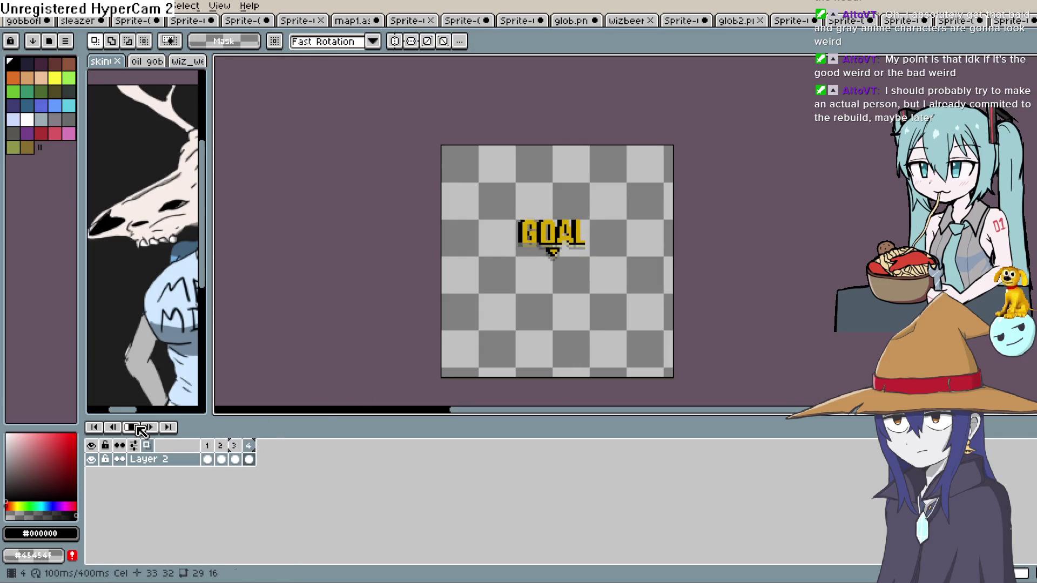
left_click(155, 446)
left_click(134, 428)
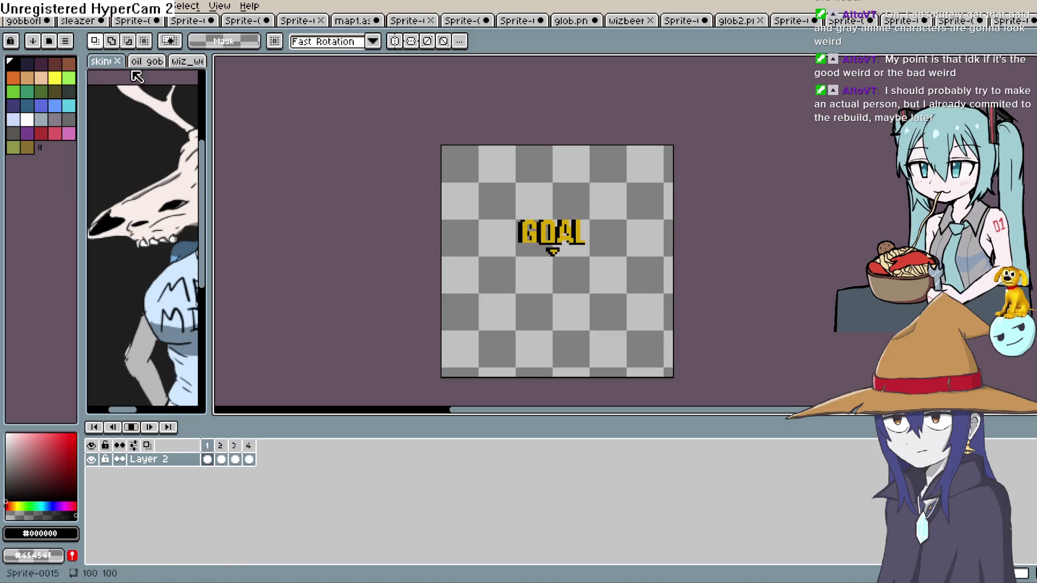
left_click(106, 7)
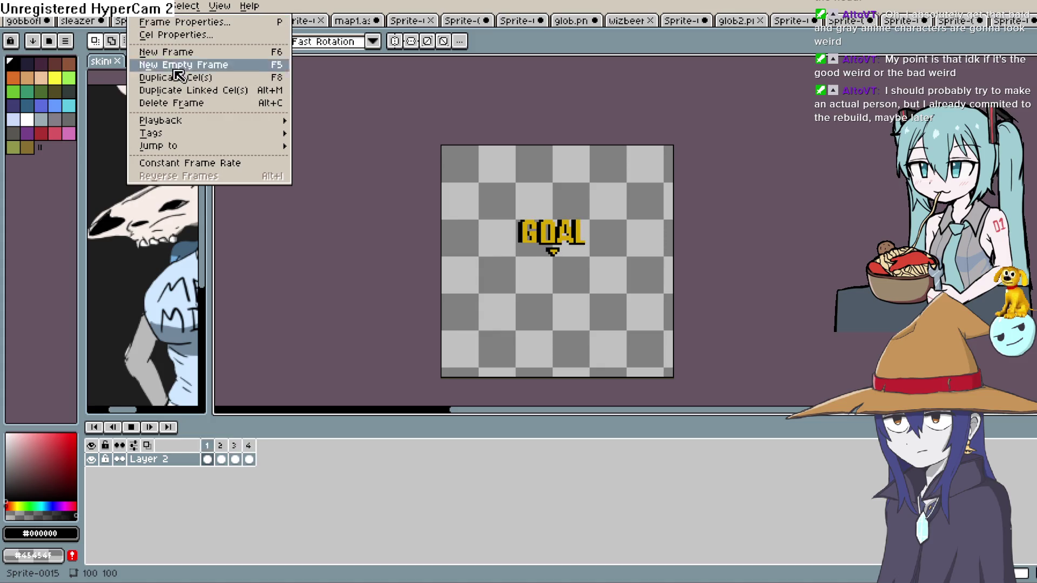
Set playback speed to 0.5x, watch the four-frame GOAL loop while zooming, then stop playback
mouse_move(208, 129)
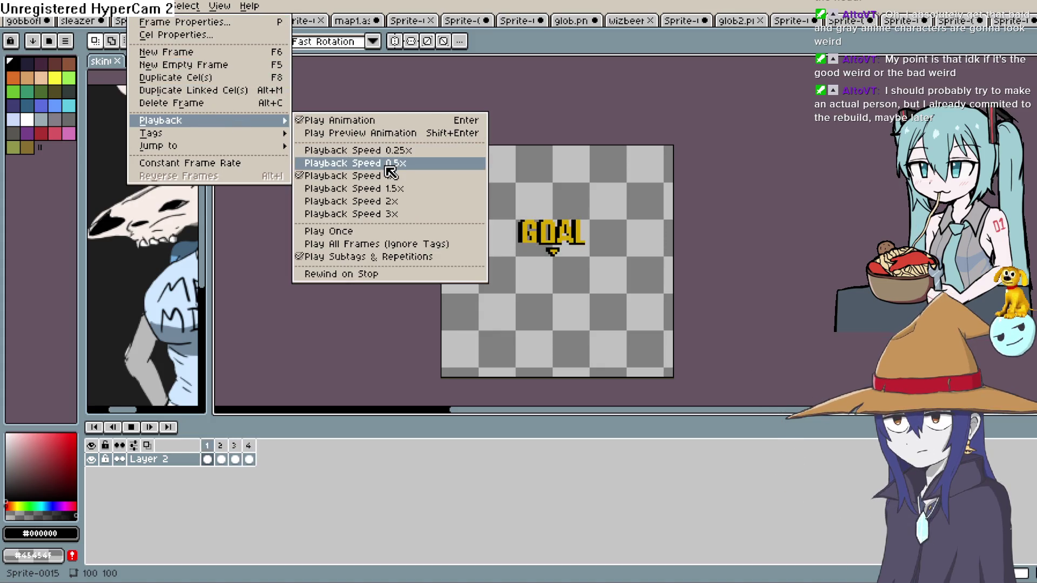
left_click(389, 163)
left_click(131, 427)
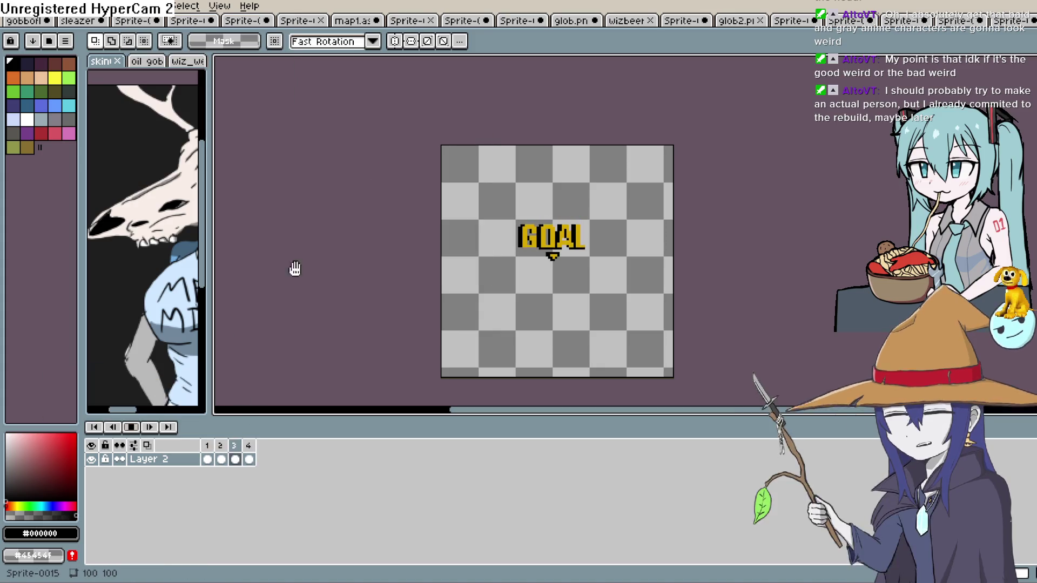
scroll(495, 269, "up", 1)
scroll(494, 264, "up", 1)
scroll(493, 262, "down", 1)
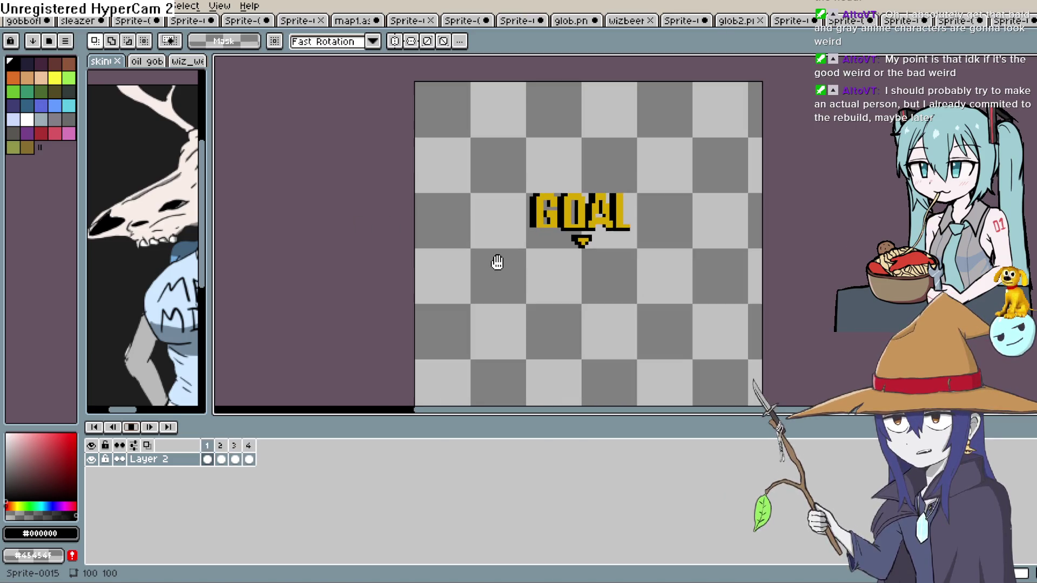
scroll(497, 262, "down", 2)
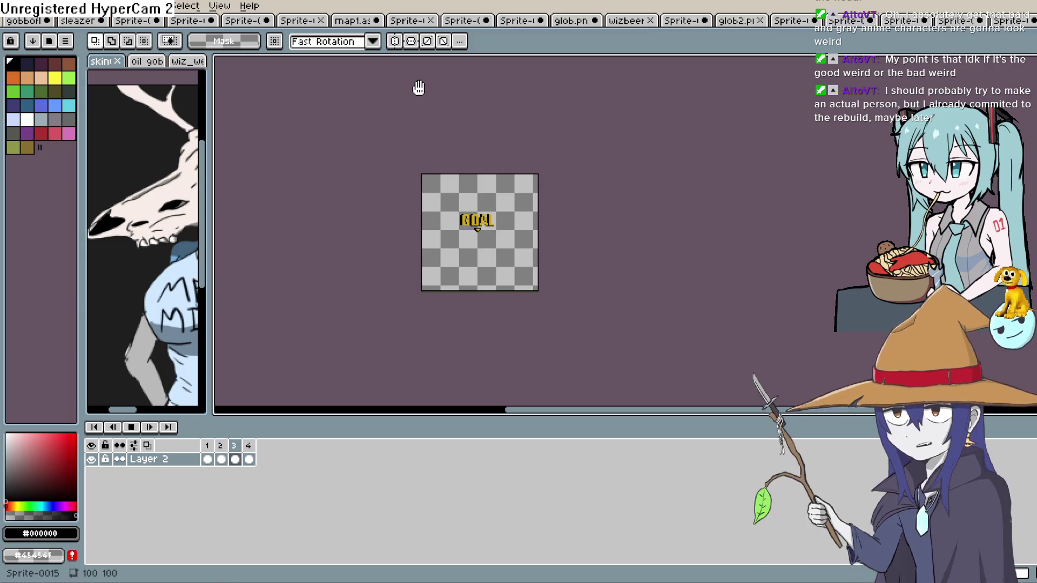
scroll(419, 87, "up", 4)
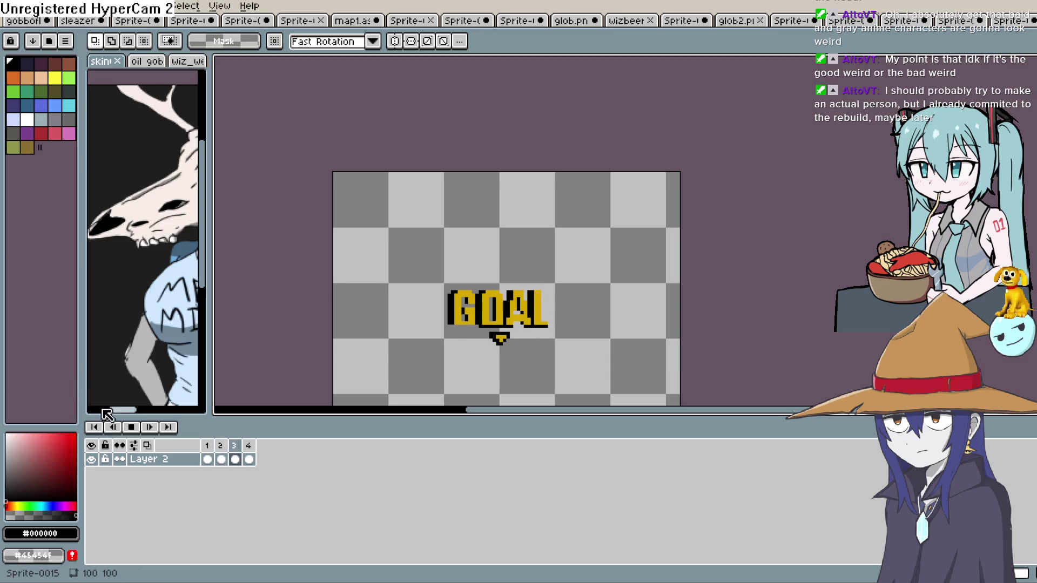
left_click(130, 427)
Export the animation as goal.png, agreeing to one numbered PNG per frame
left_click(42, 6)
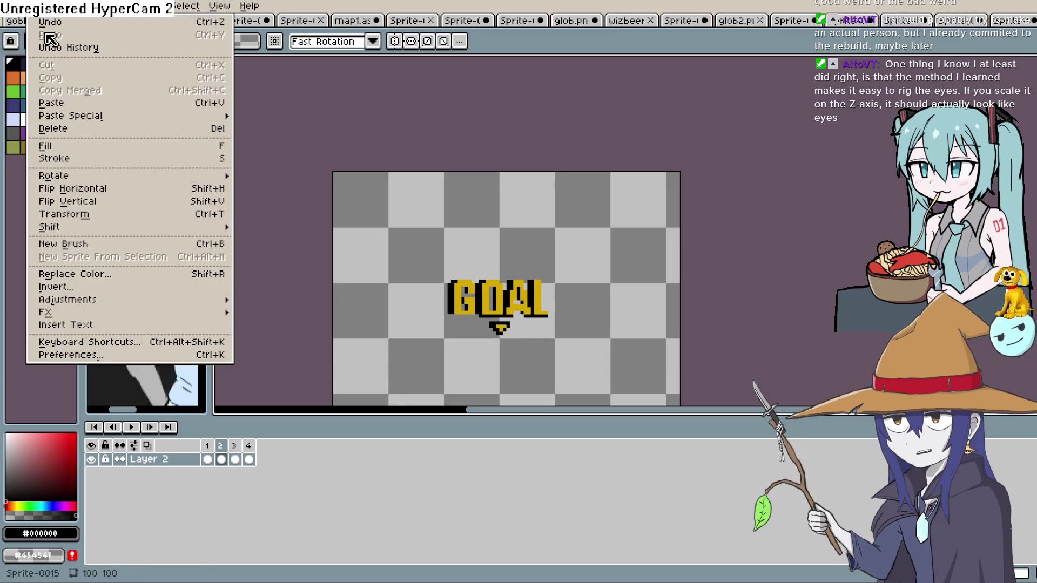
mouse_move(17, 6)
mouse_move(40, 126)
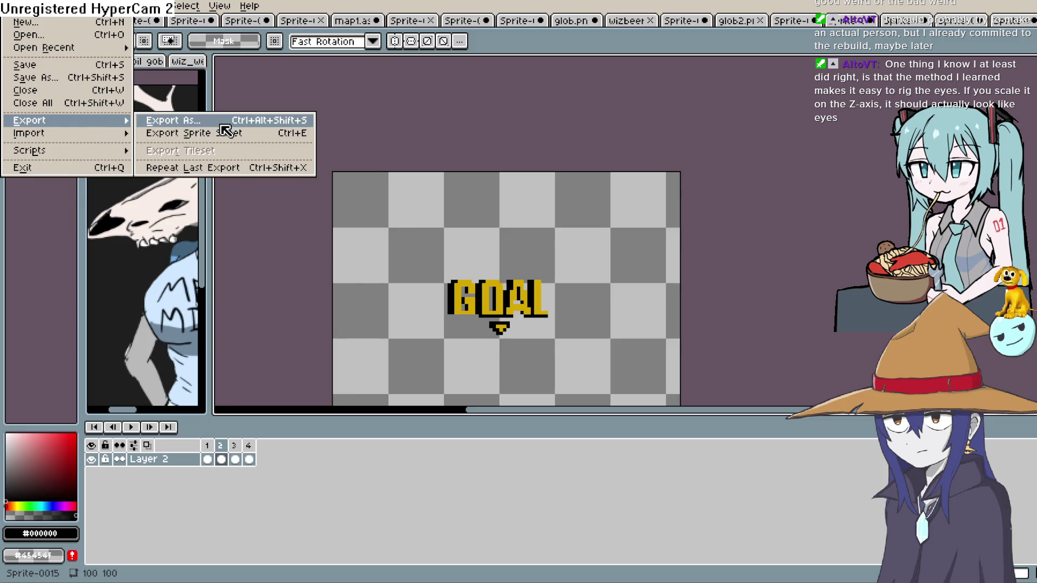
left_click(221, 124)
left_click(266, 31)
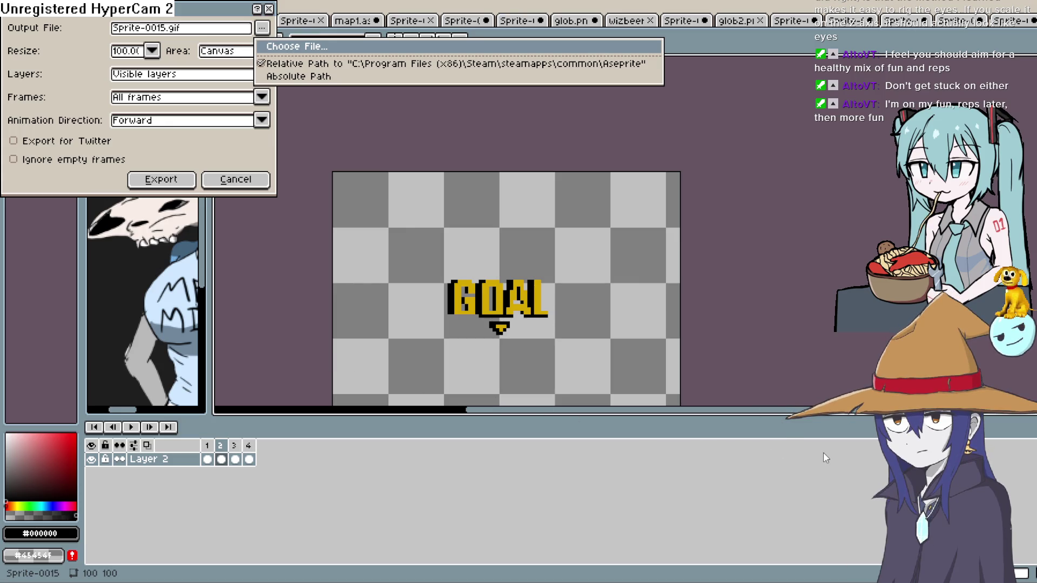
key("Return")
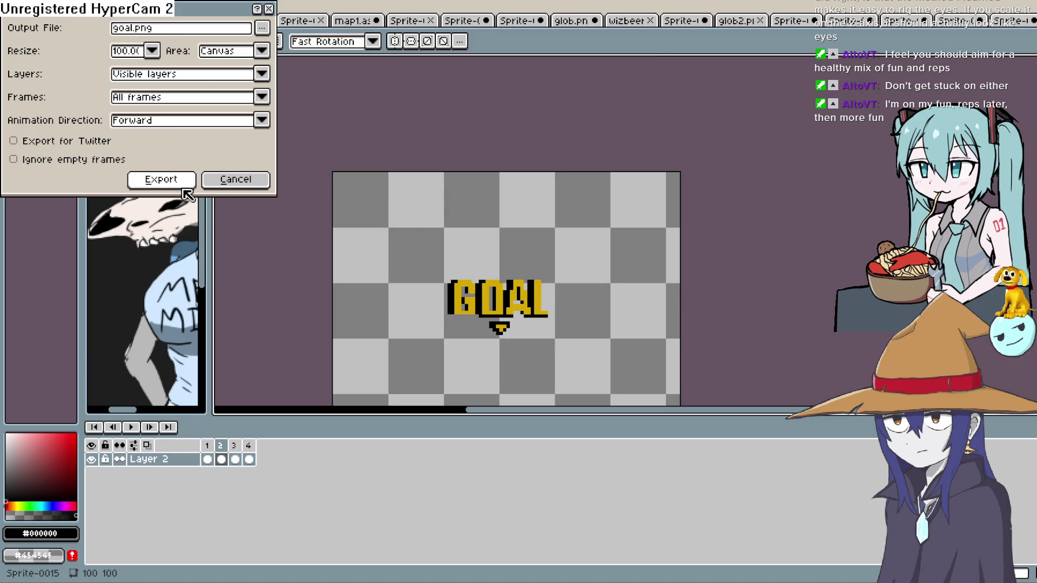
left_click(162, 179)
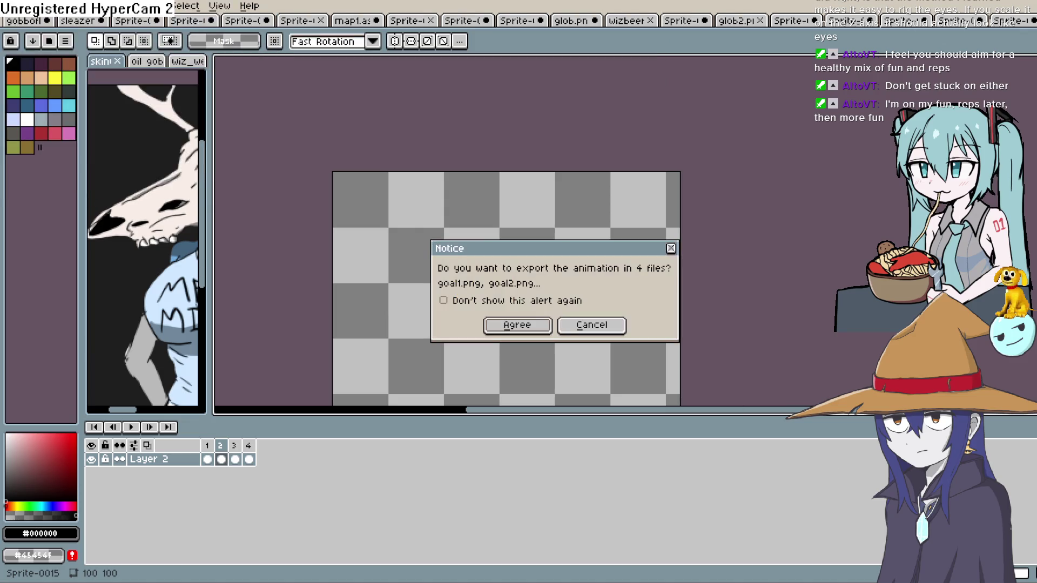
left_click(529, 327)
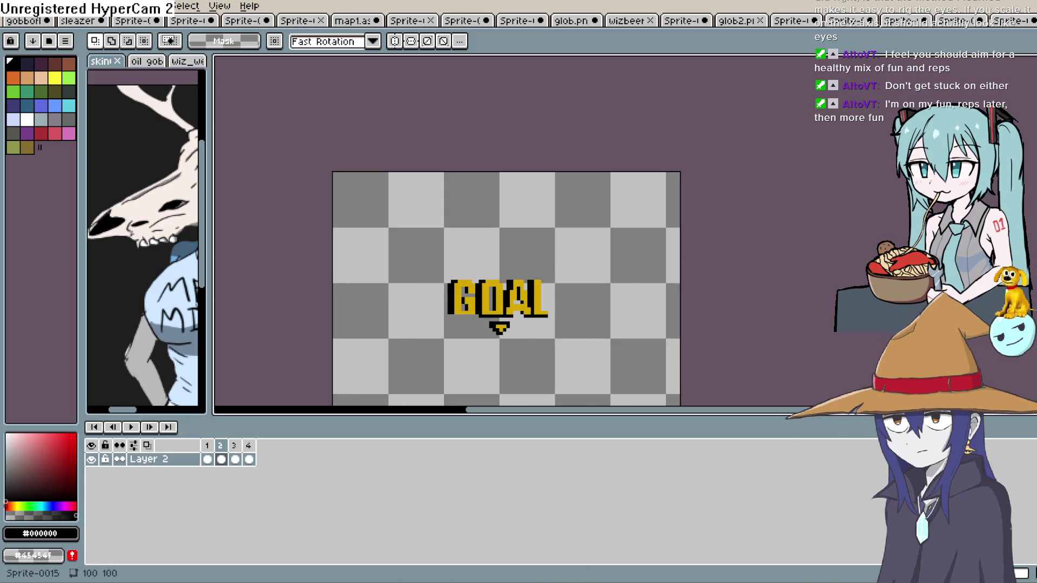
key("alt+Tab")
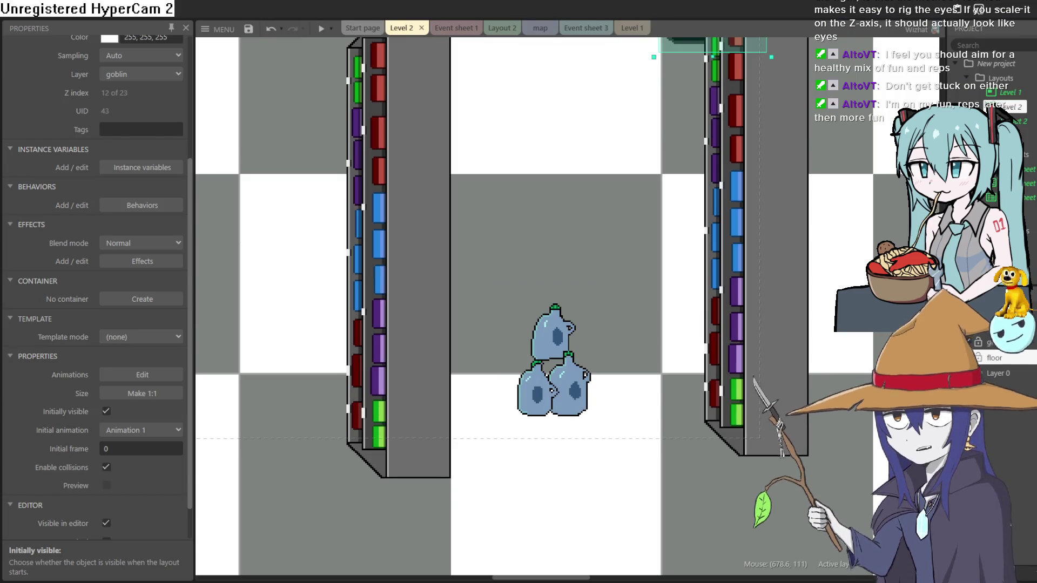
Insert a new sprite, Sprite15, into Level 2 and load the four GOAL frames into its animation
scroll(475, 348, "down", 2)
scroll(475, 348, "down", 3)
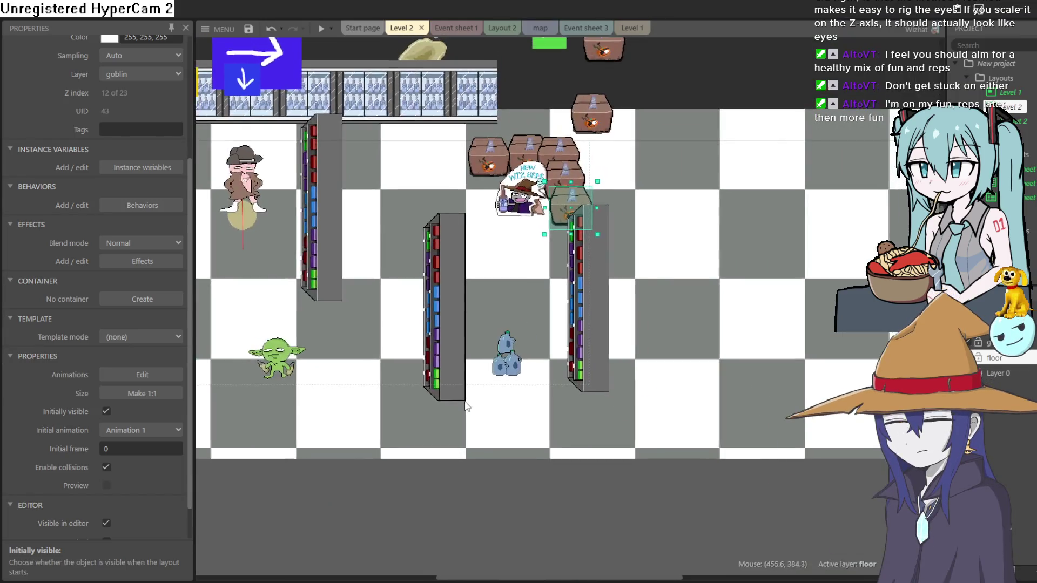
double_click(456, 416)
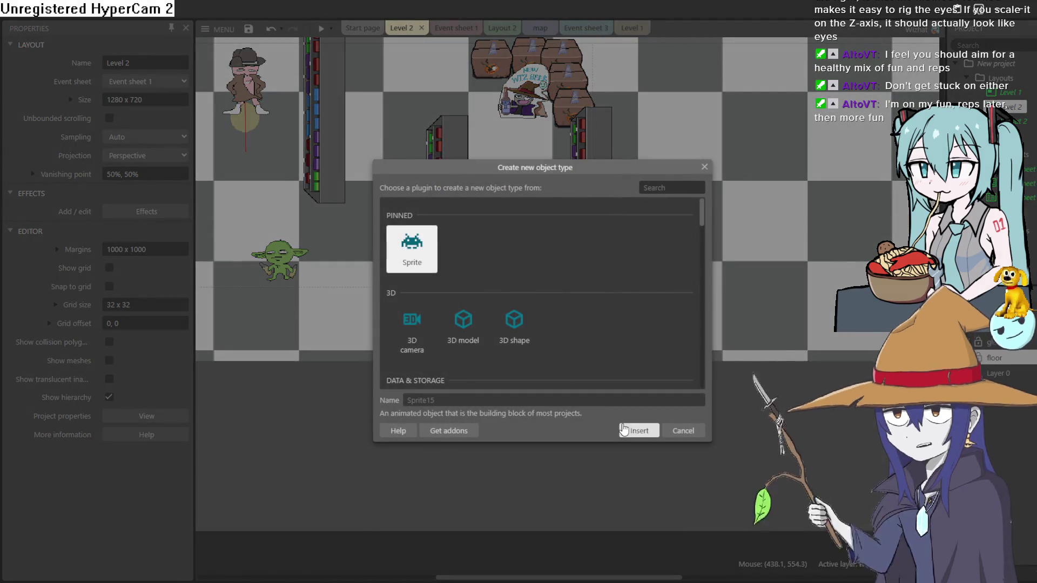
left_click(639, 430)
left_click(505, 250)
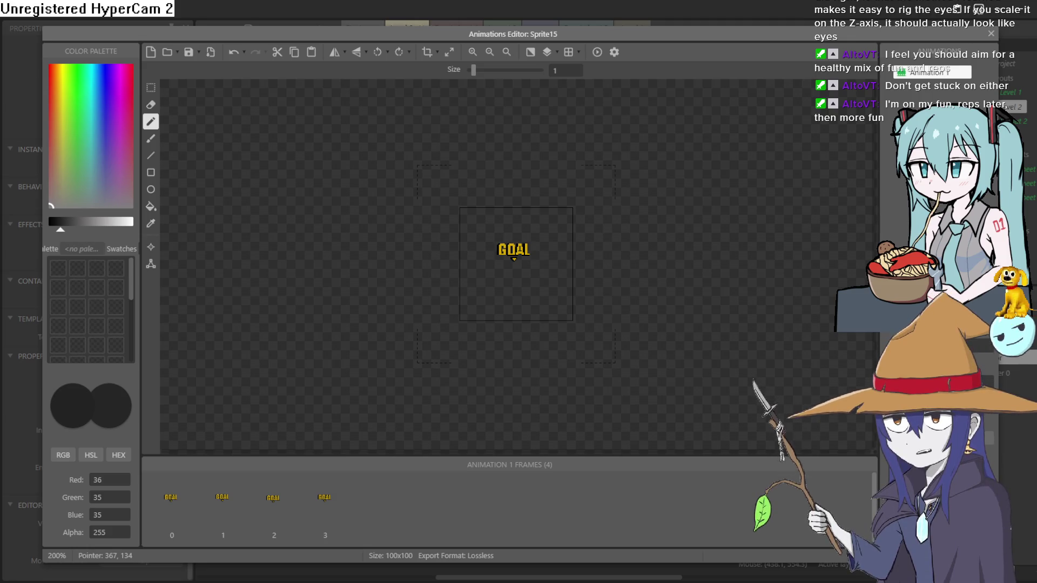
left_click(991, 33)
Drag the GOAL sprite to hover just above the stacked bottles, then launch a preview
mouse_move(522, 413)
left_mouse_down()
mouse_move(529, 273)
mouse_move(511, 223)
left_mouse_up()
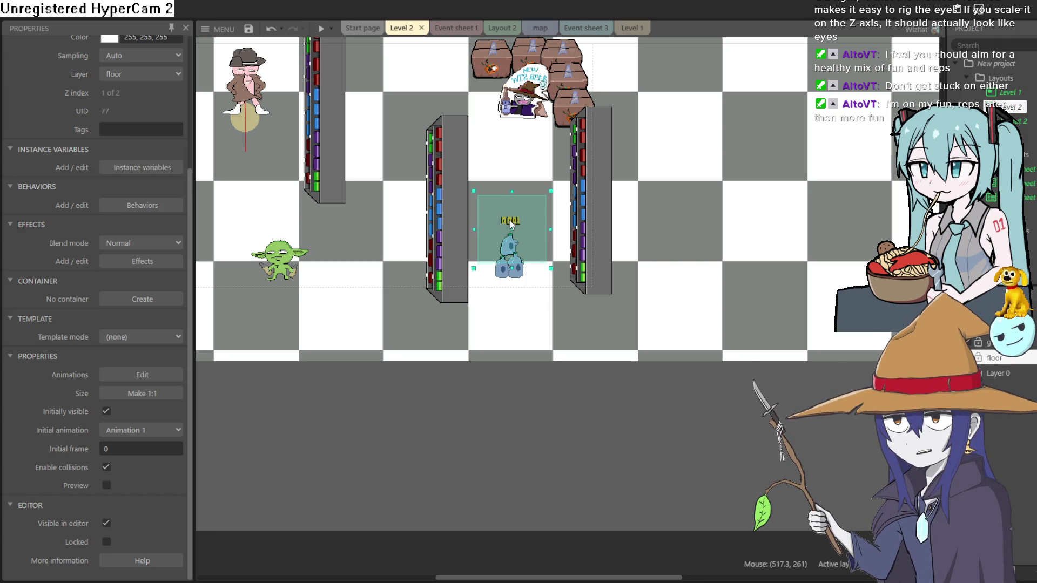
scroll(511, 224, "up", 5)
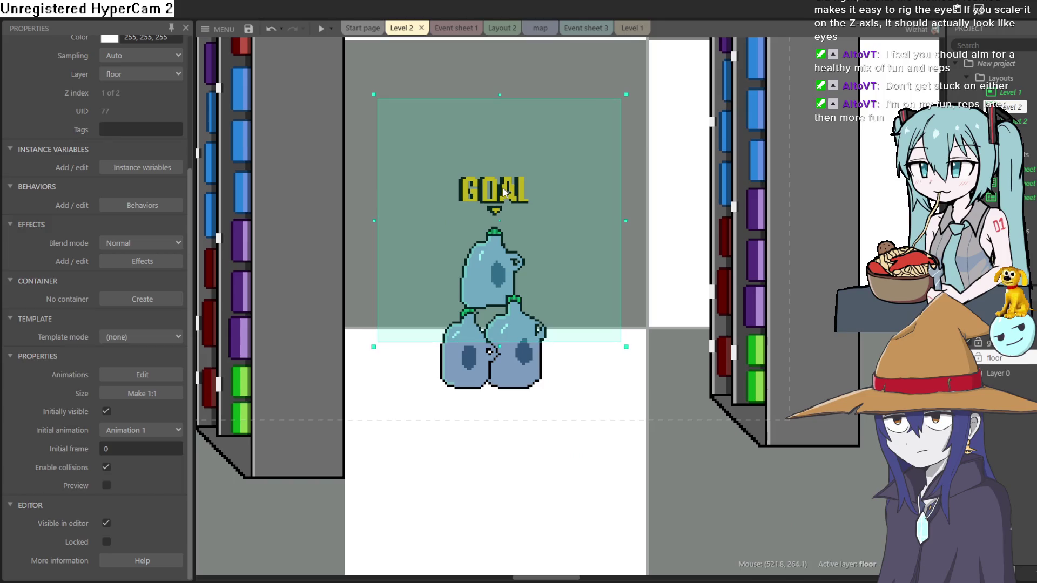
scroll(503, 187, "down", 5)
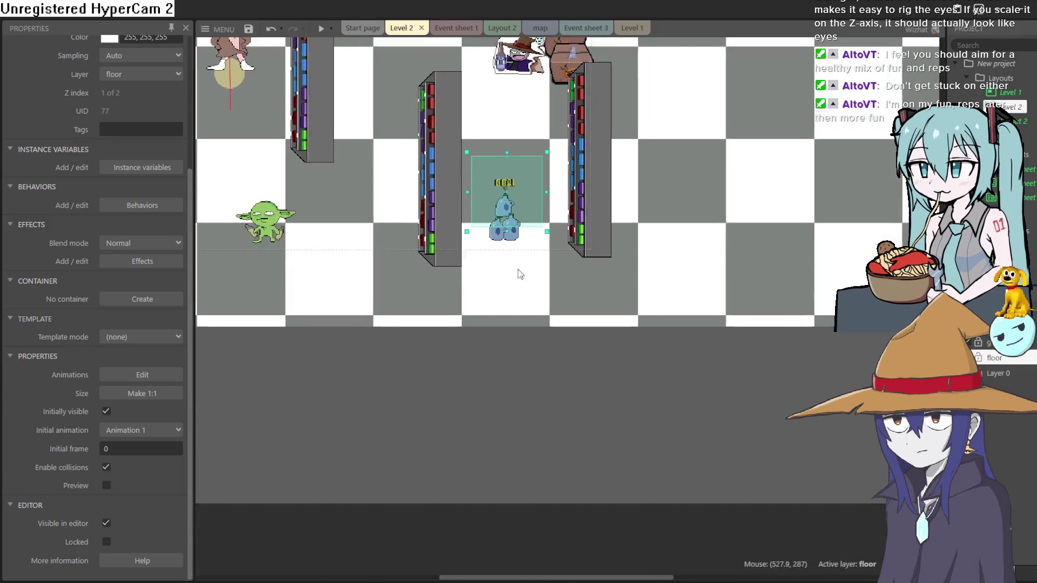
left_click(514, 357)
scroll(443, 274, "down", 1)
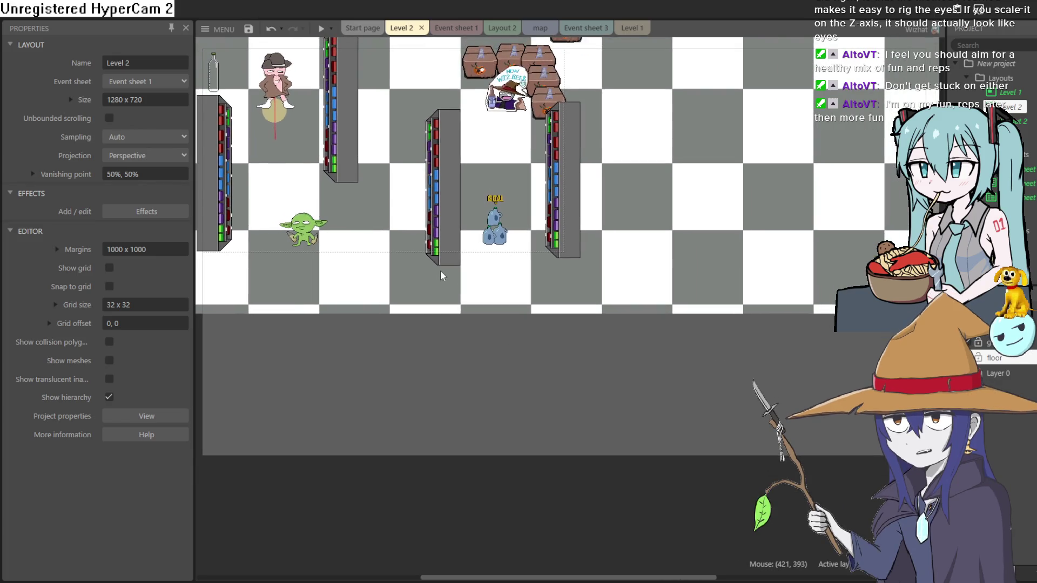
left_click(320, 28)
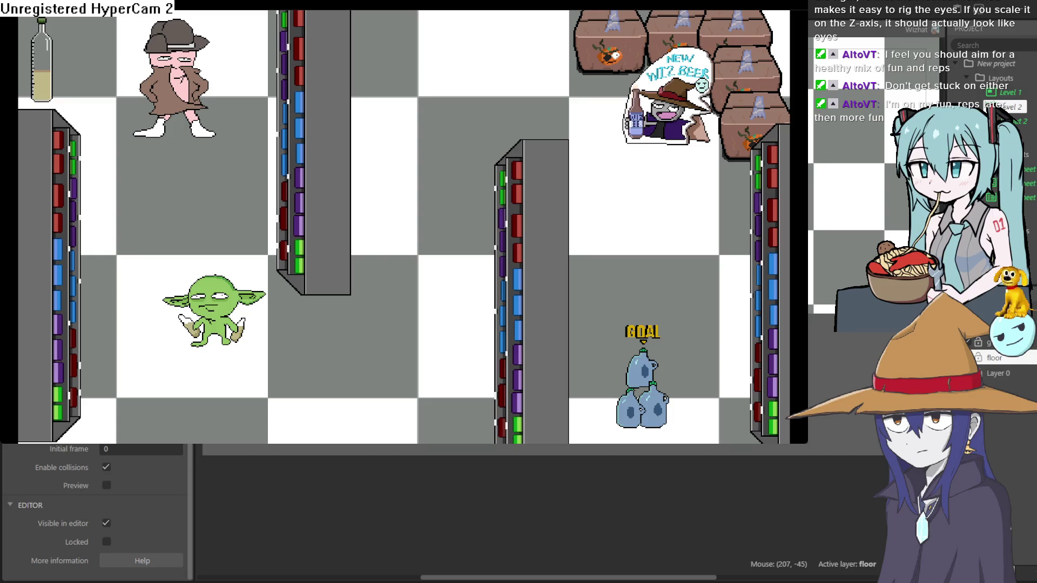
Guide the green character across the puddles with the arrow keys to the U WIN screen, then close the preview
key("Up")
key("Left")
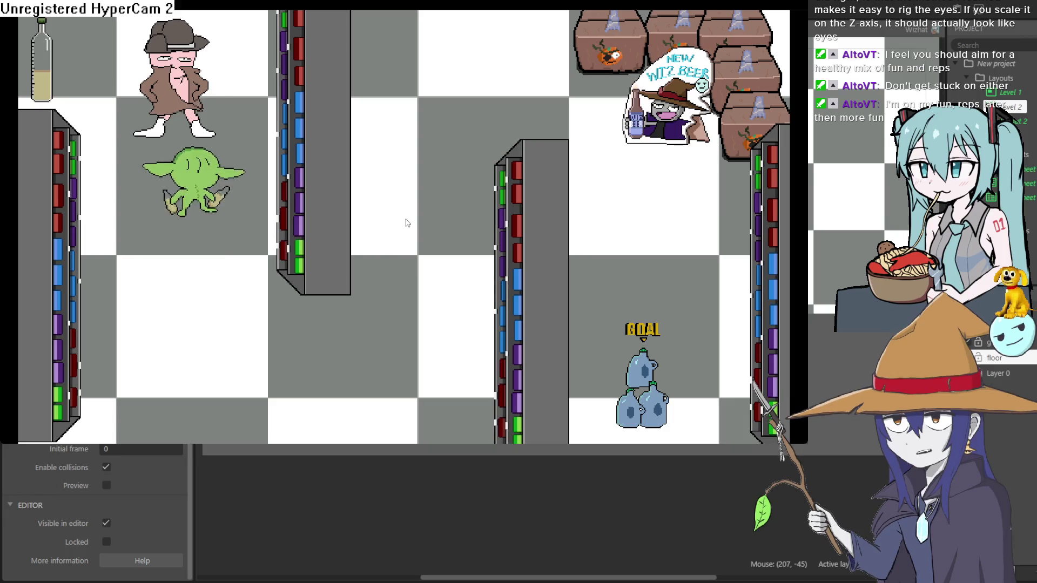
key("Down")
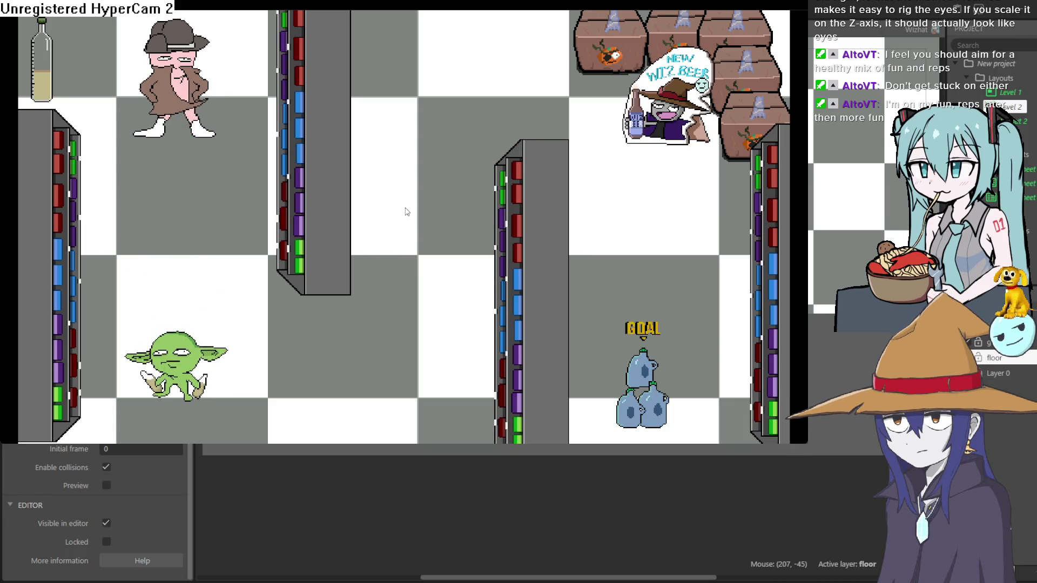
key("Right")
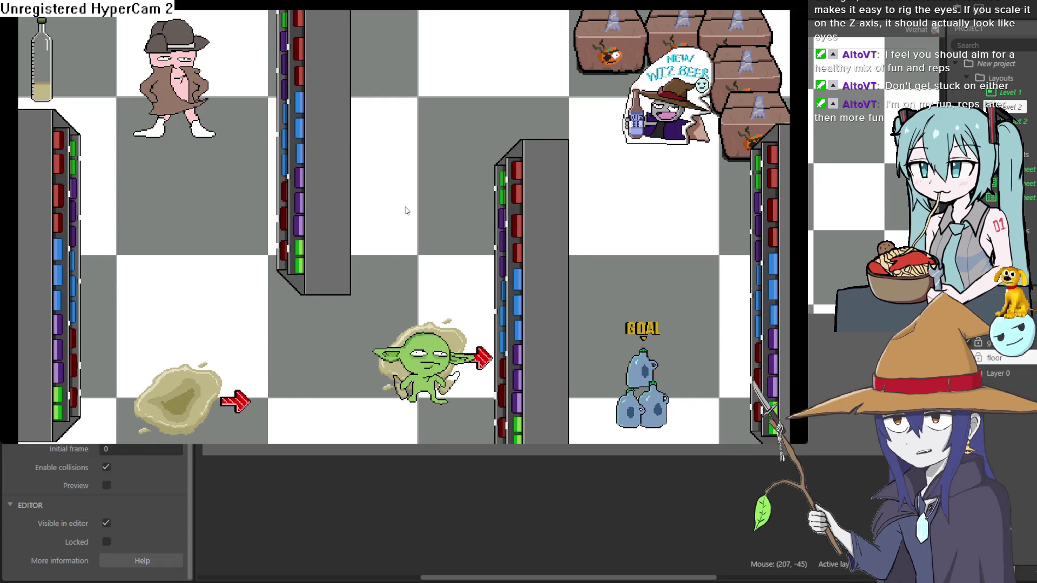
key("Up")
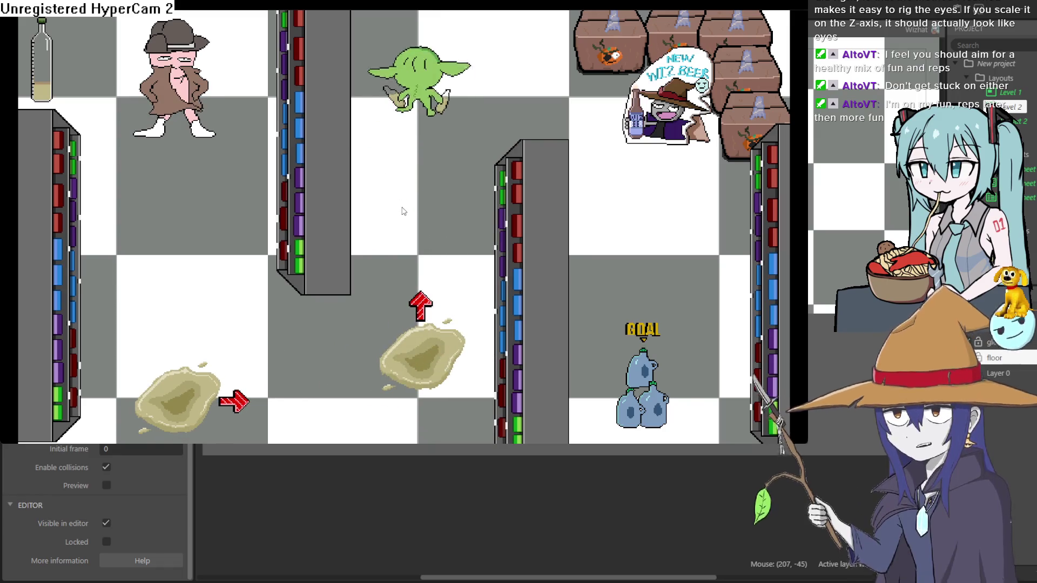
key("Right")
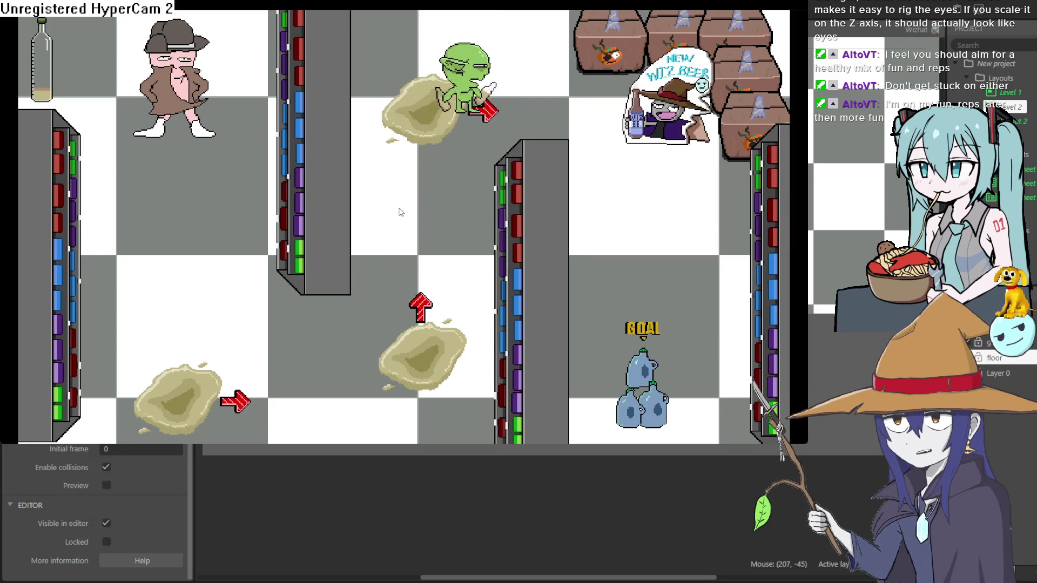
key("Up")
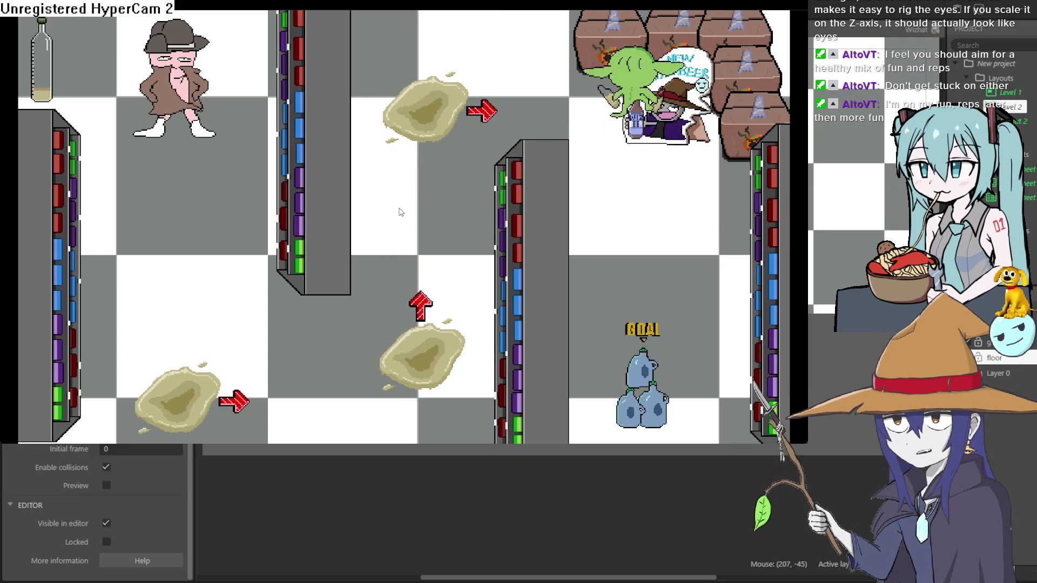
key("Left")
key("Down")
key("Left")
key("Up")
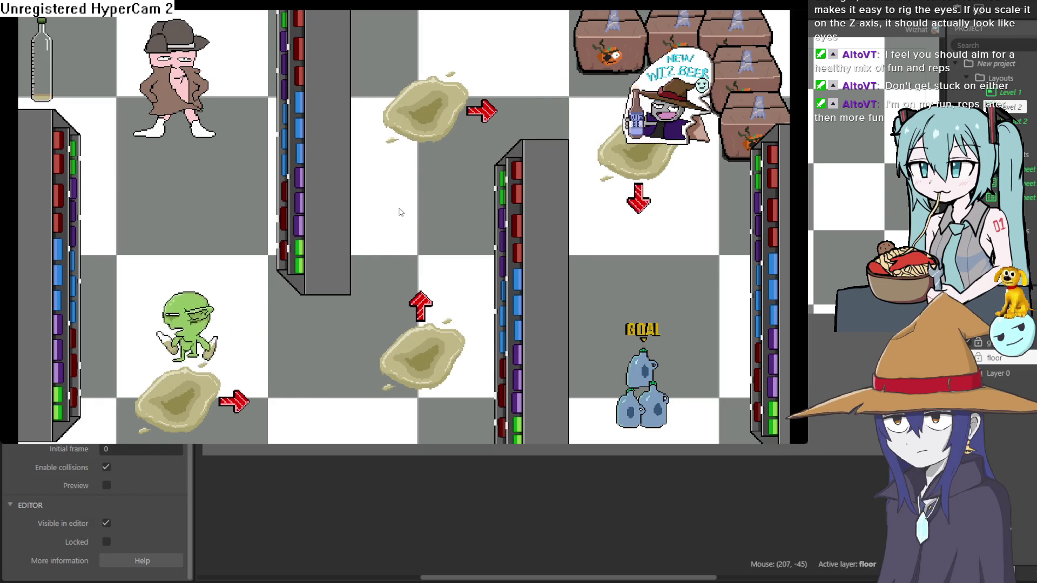
key("Up")
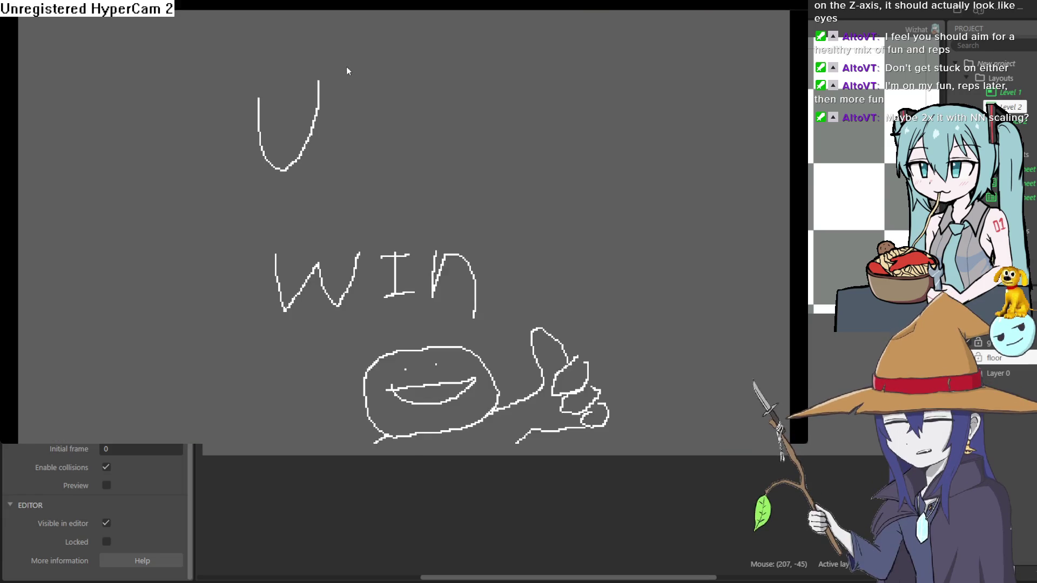
left_click(1023, 30)
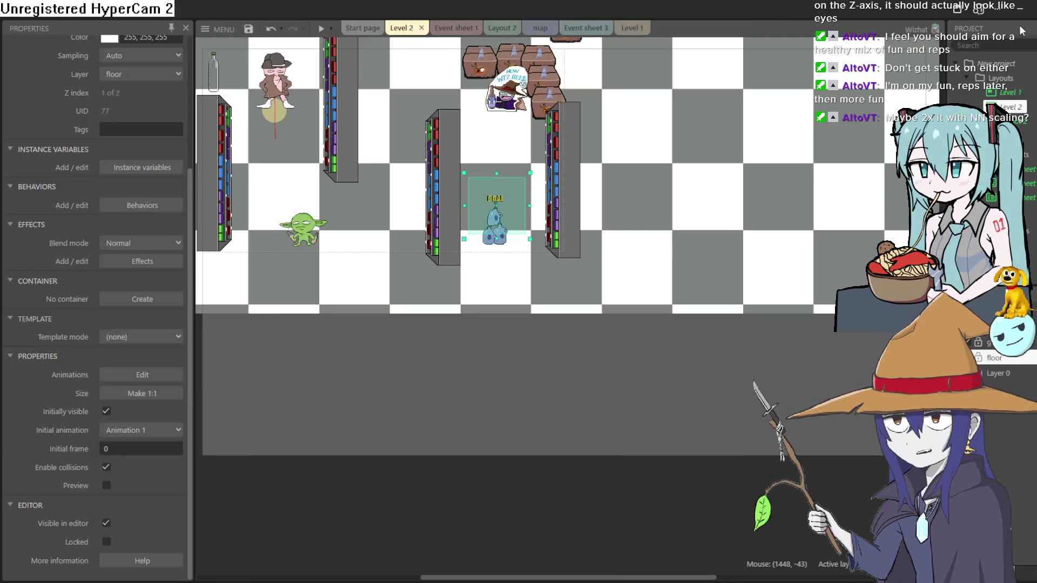
Drag the bottle stack's AdjustHSL hue down to about 100.8% so the bottles turn green
left_click(495, 236)
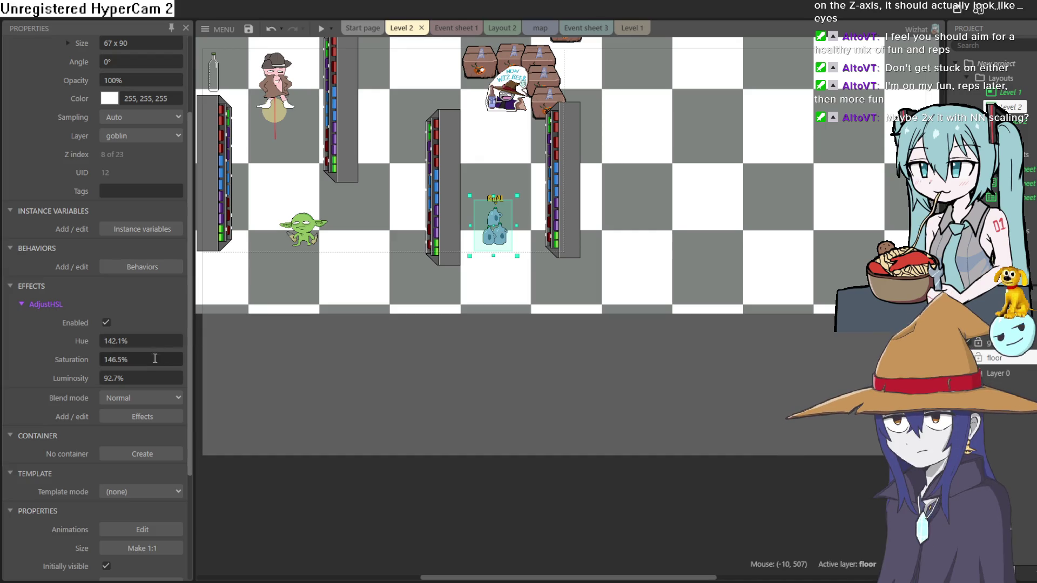
left_click_drag(147, 341, 144, 456)
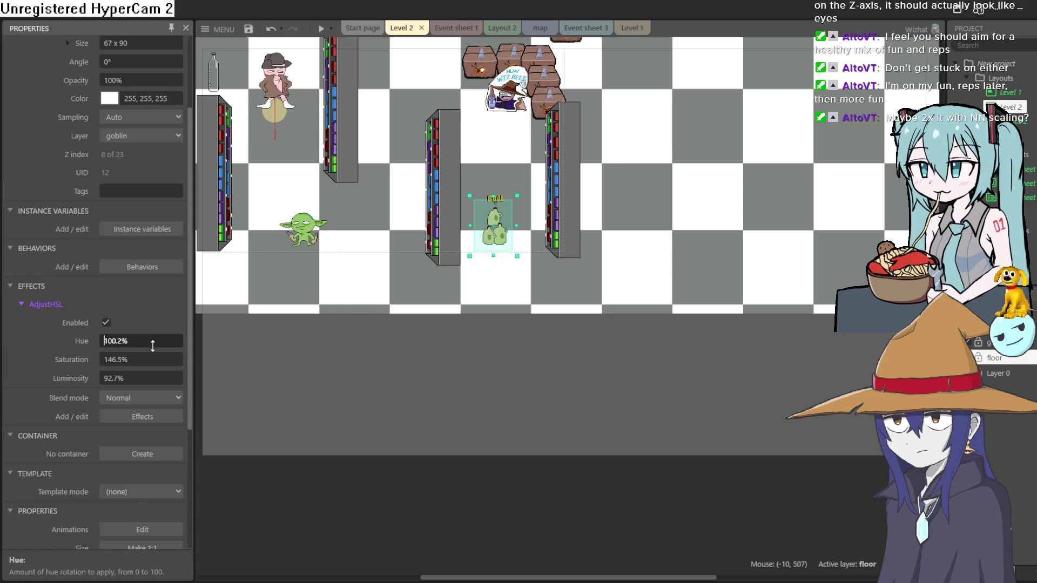
left_click_drag(153, 346, 153, 352)
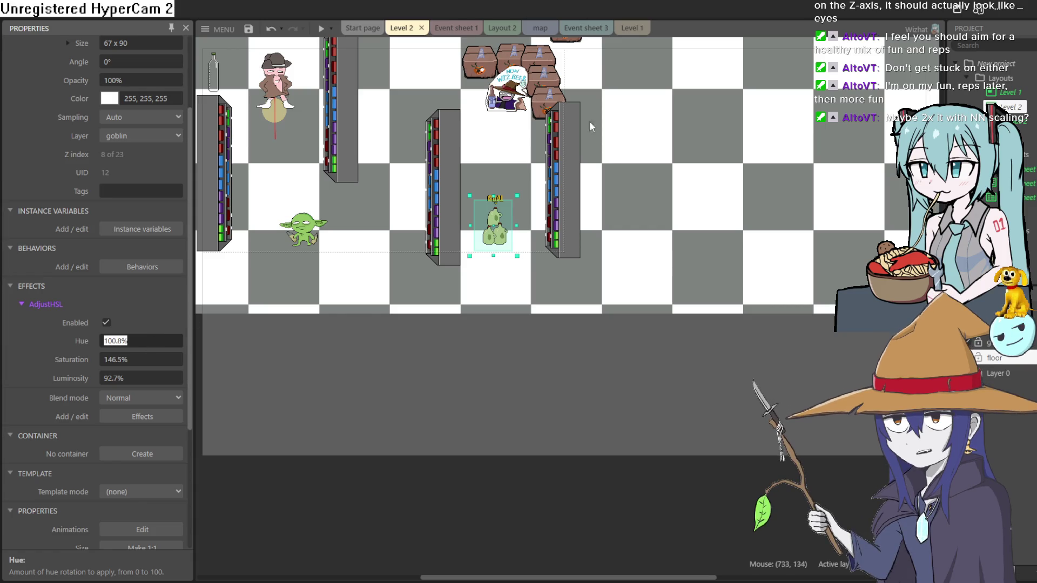
scroll(541, 189, "up", 6)
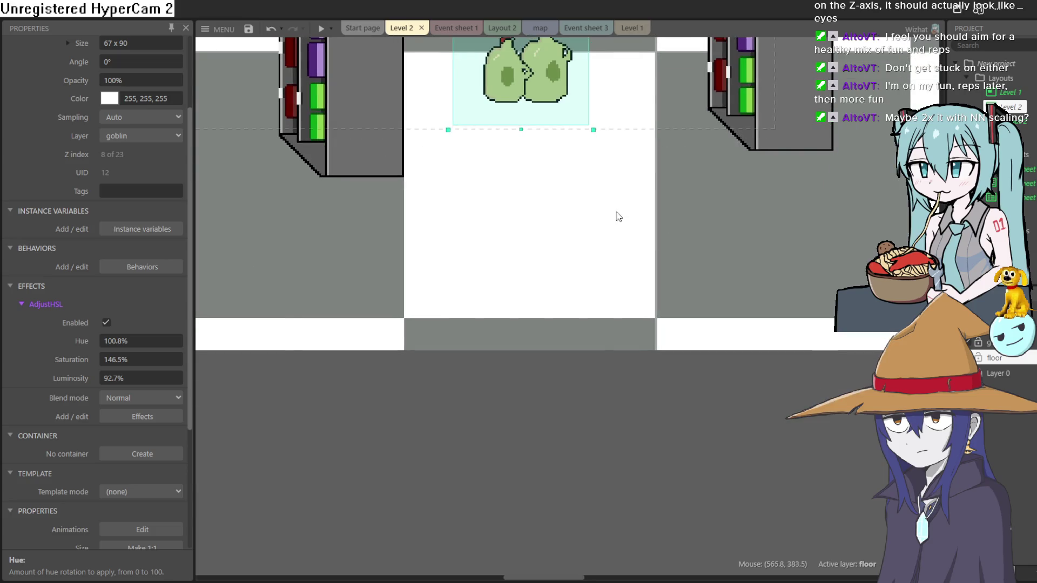
left_click(606, 391)
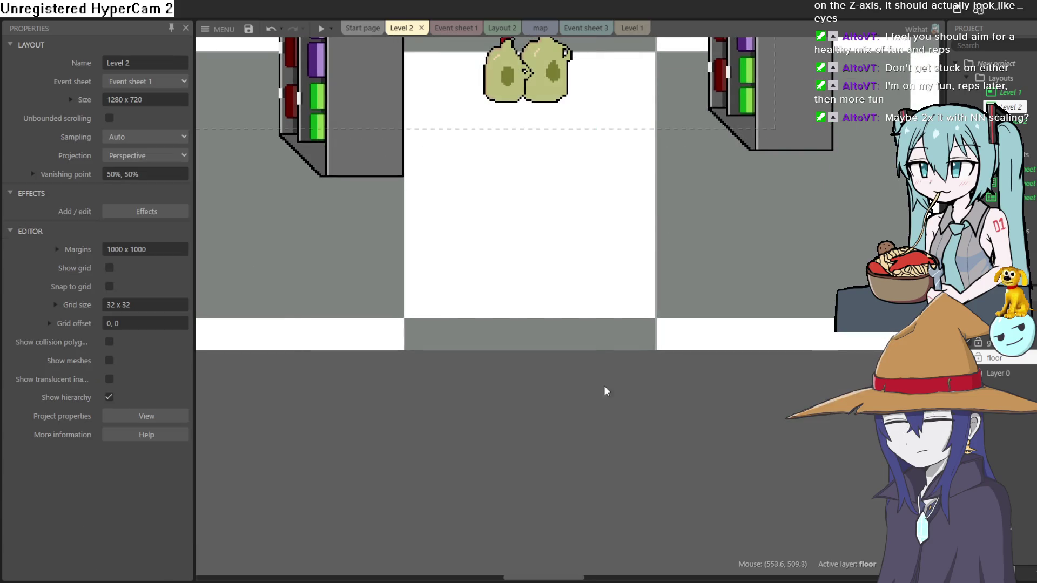
scroll(555, 297, "down", 6)
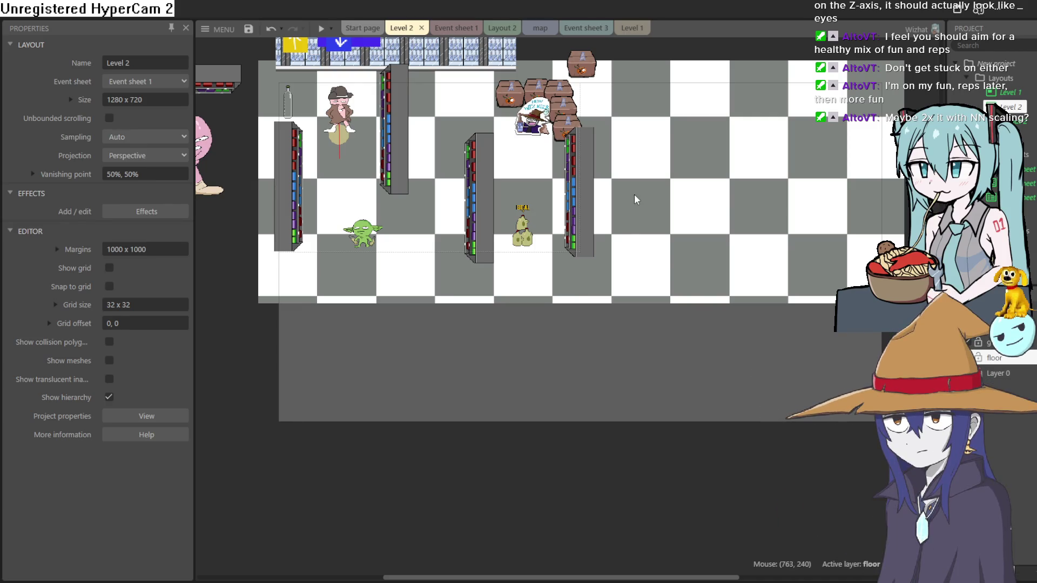
left_click(524, 215)
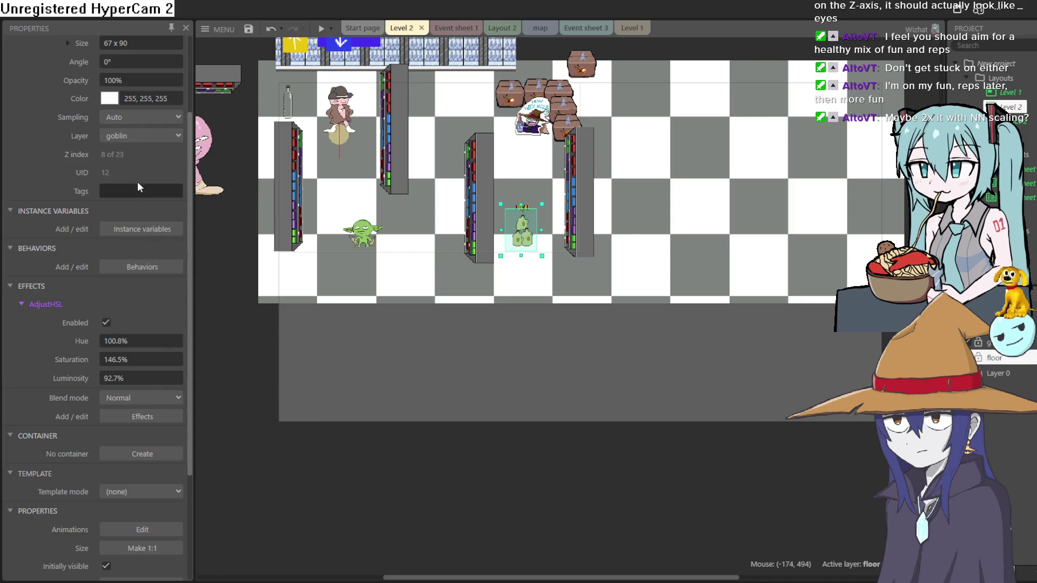
scroll(140, 171, "up", 3)
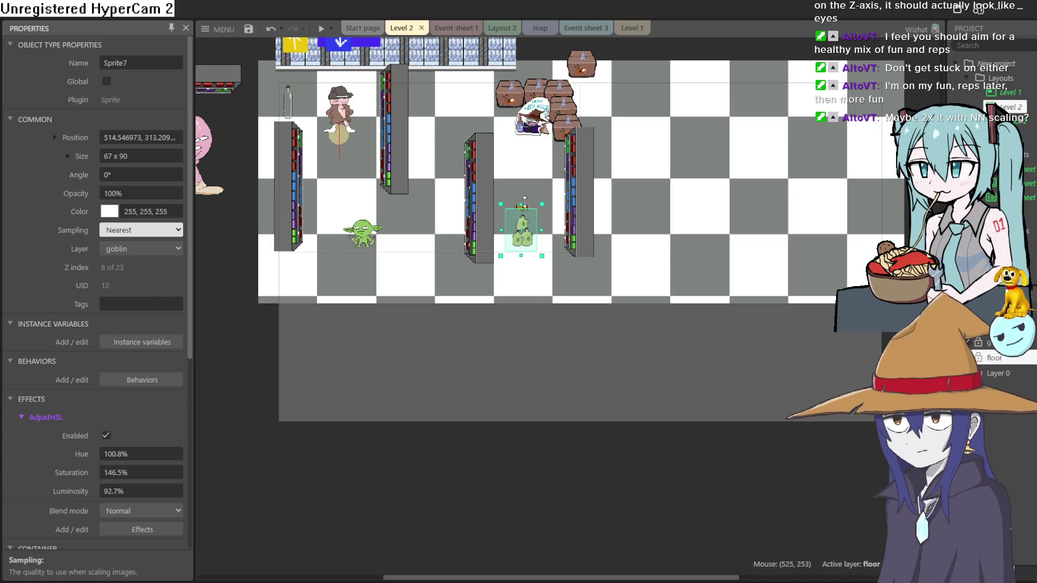
left_click(527, 207)
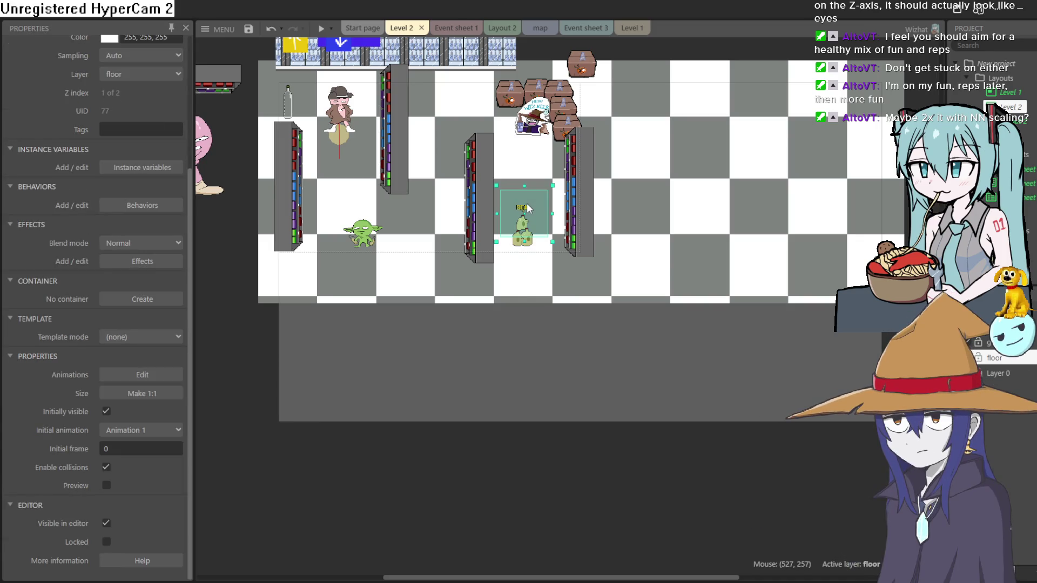
Set Sprite15's sampling to Nearest and undo a trial resize so it stays 100 × 100
scroll(531, 206, "up", 5)
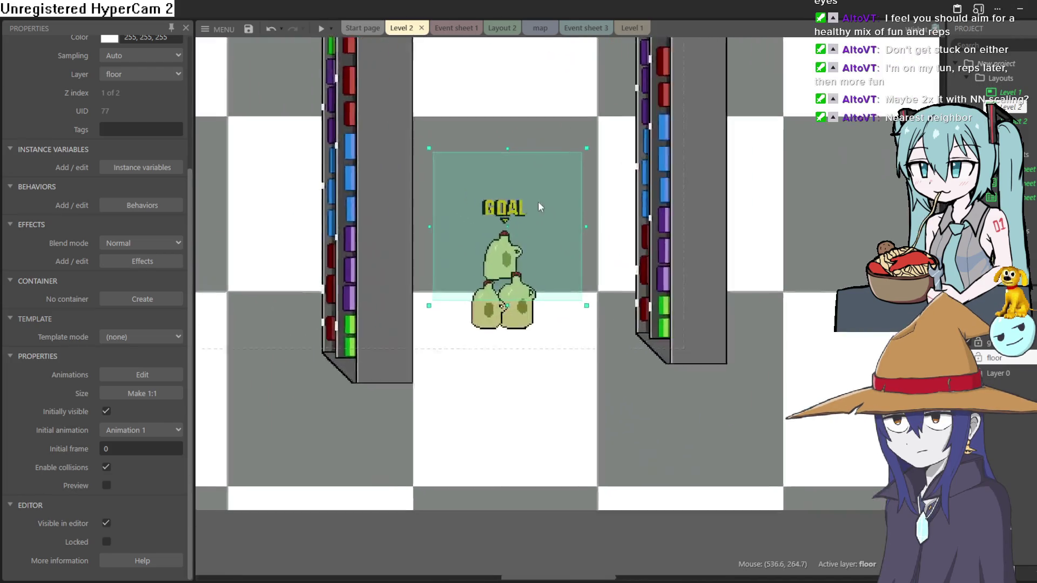
scroll(535, 208, "up", 1)
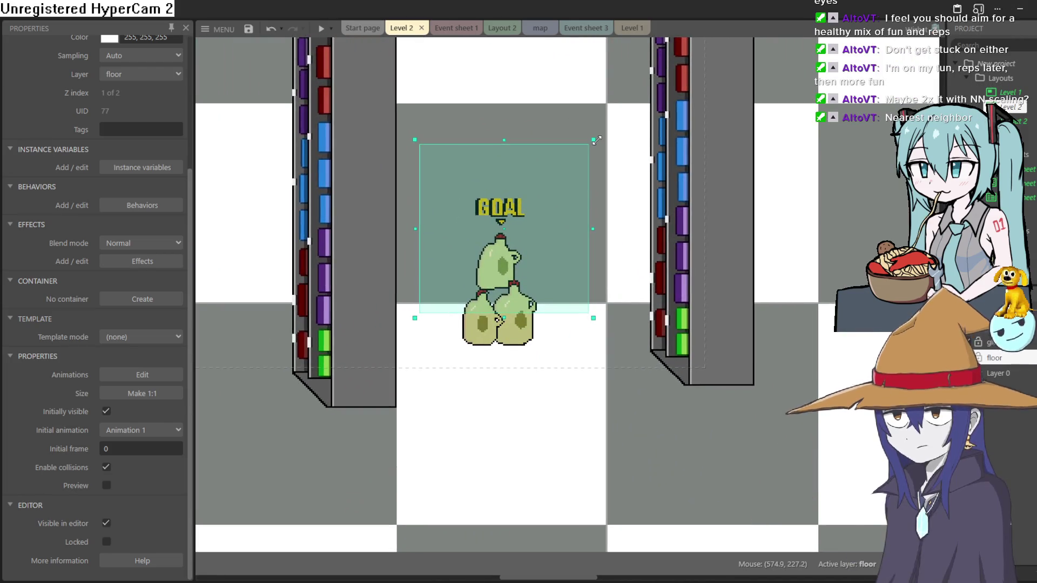
scroll(160, 134, "up", 2)
scroll(160, 135, "up", 3)
left_click_drag(504, 211, 502, 175)
left_click(169, 234)
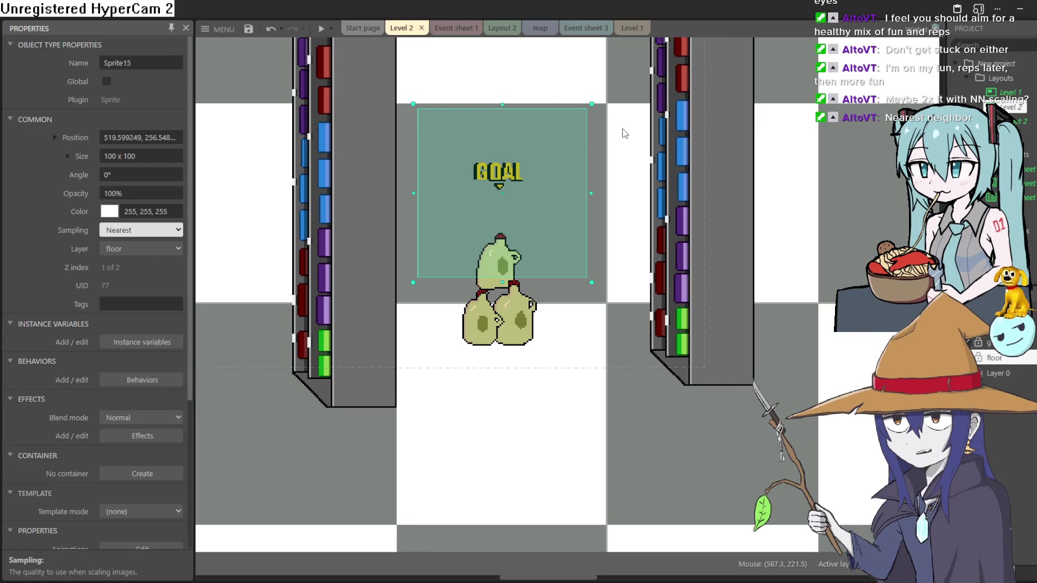
mouse_move(592, 104)
left_mouse_down()
mouse_move(661, 40)
mouse_move(697, 54)
mouse_move(708, 108)
mouse_move(732, 160)
mouse_move(746, 146)
mouse_move(745, 170)
left_mouse_up()
key("ctrl+z")
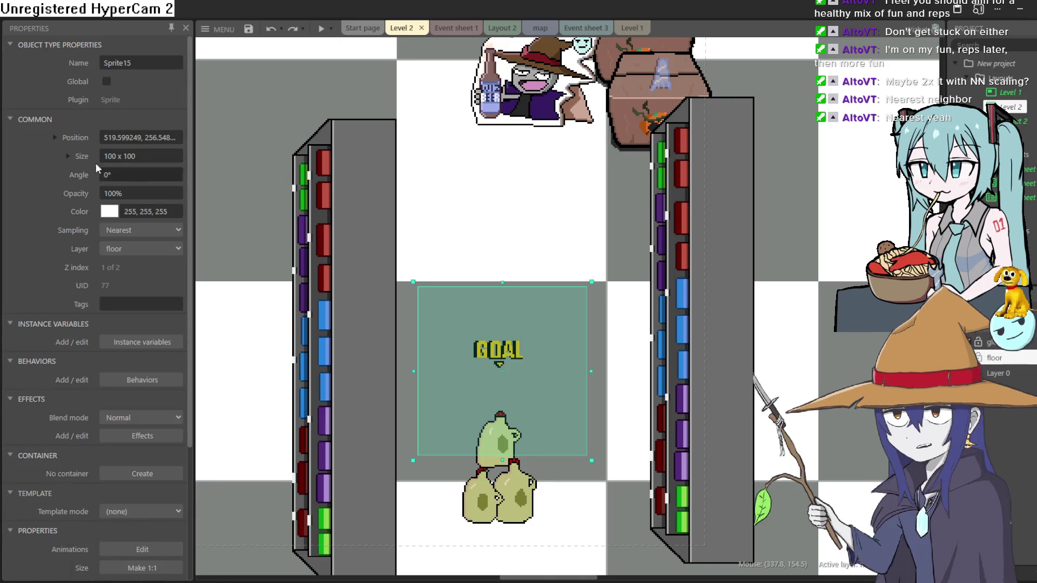
left_click(69, 156)
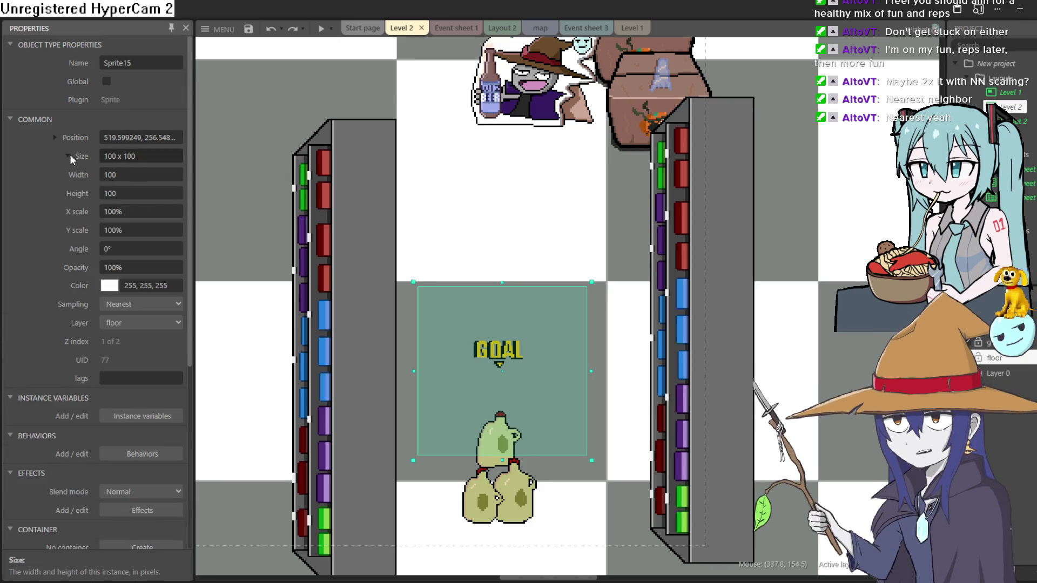
Set the GOAL sign's X and Y scale to 200% (200 × 200) and nudge it slightly lower
left_click(135, 211)
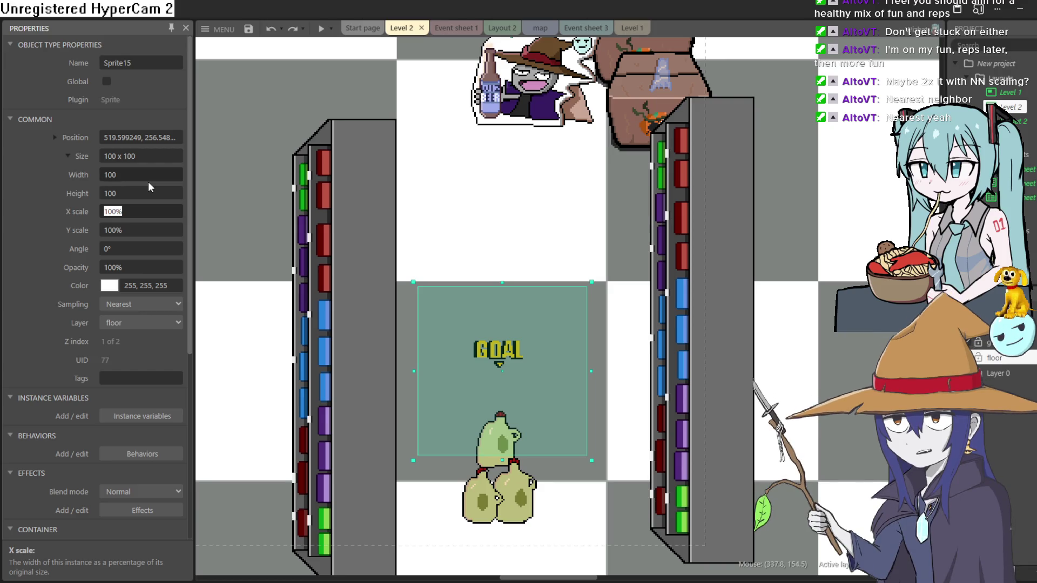
key("End")
key("Tab")
key("Home")
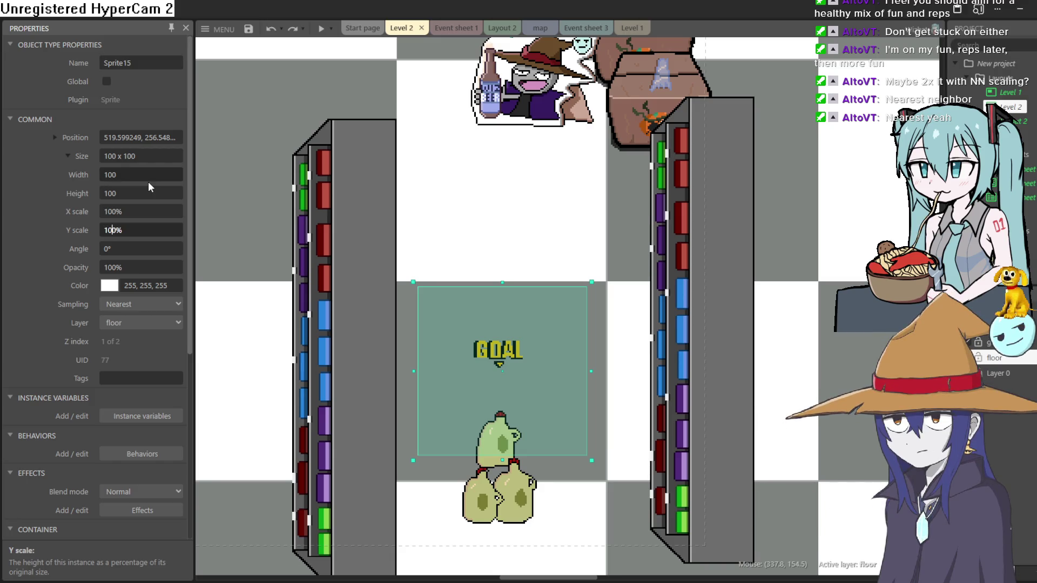
type("\\2")
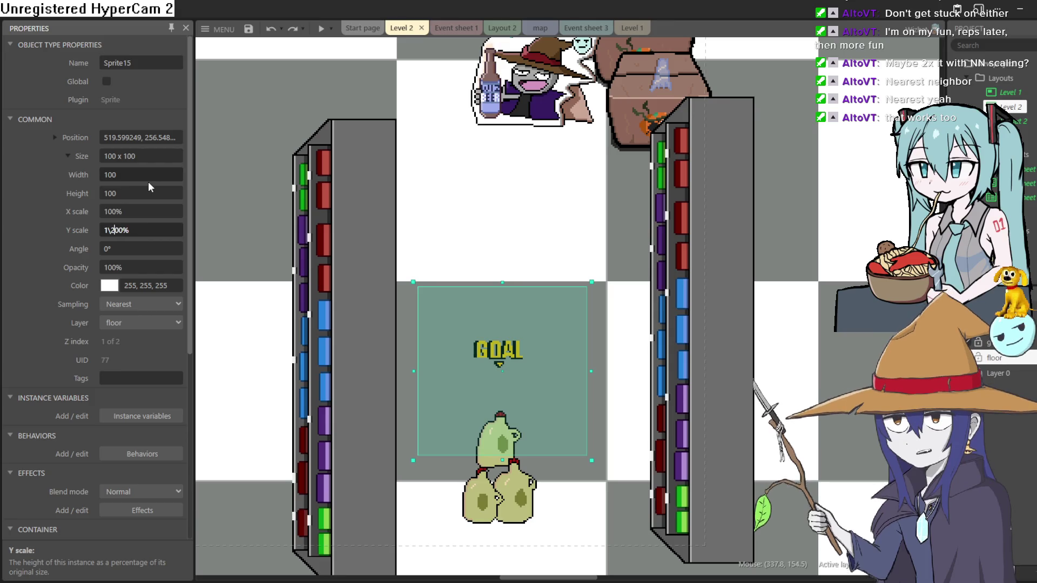
key("BackSpace")
key("BackSpace")
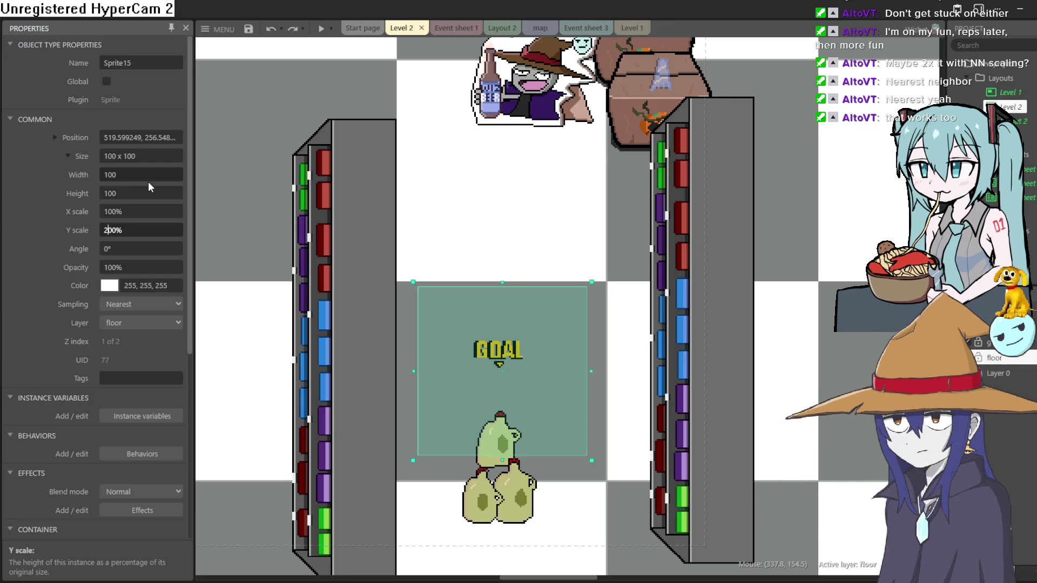
key("shift+Tab")
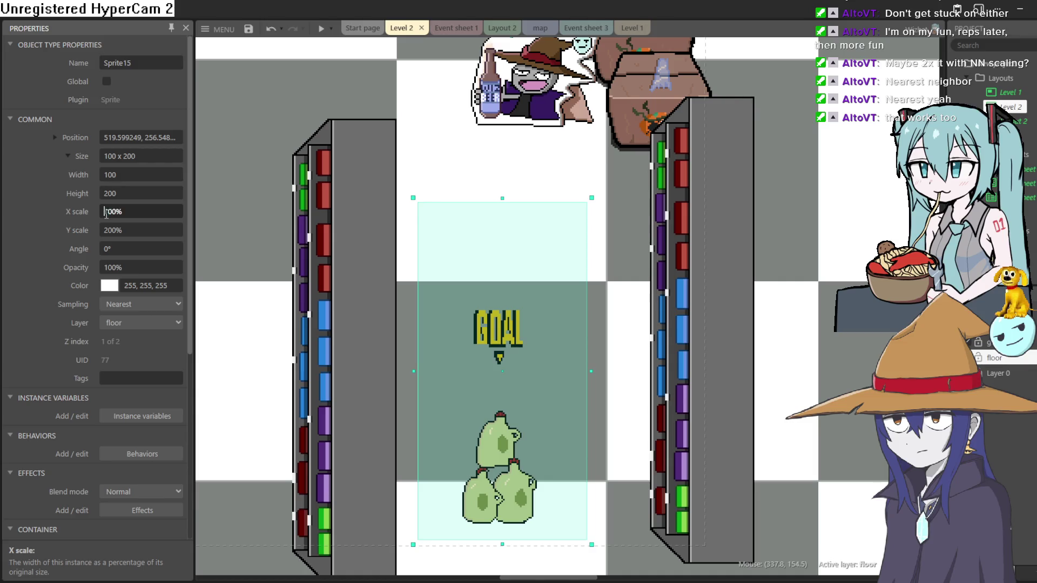
key("Delete")
type("2")
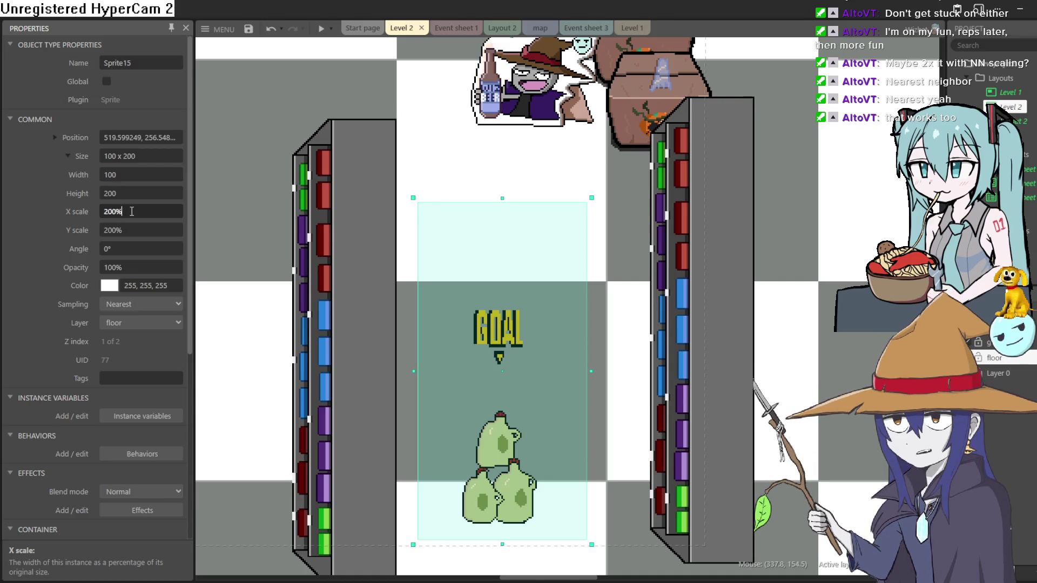
key("Return")
left_click_drag(533, 345, 533, 380)
left_click(751, 346)
scroll(751, 346, "down", 5)
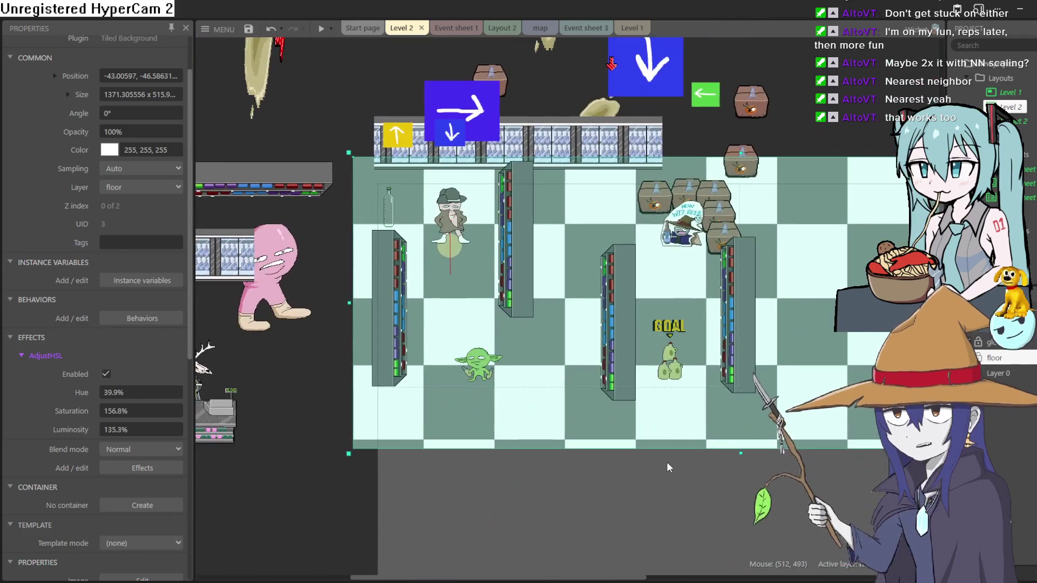
left_click(669, 467)
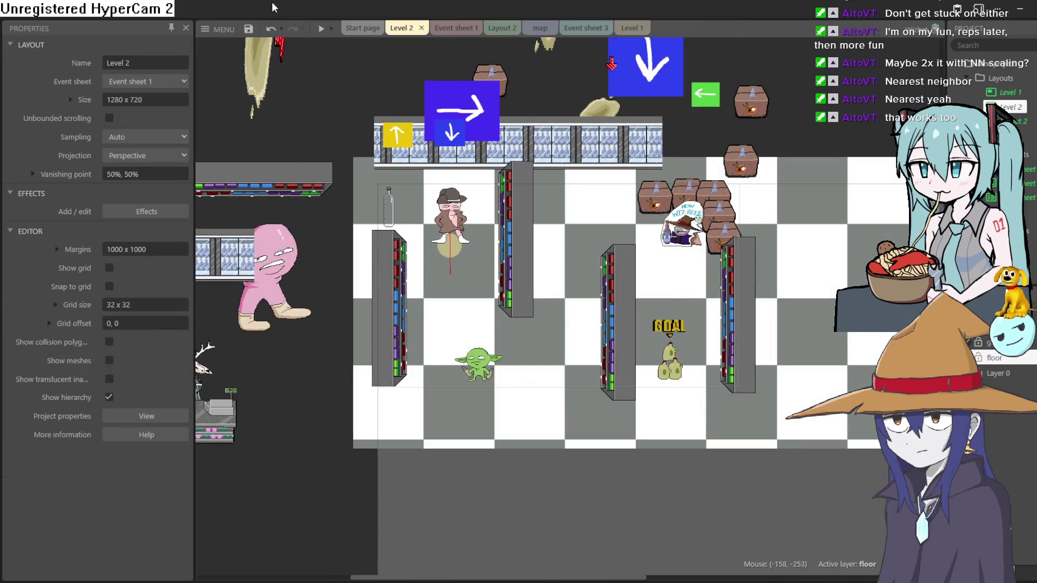
left_click(322, 29)
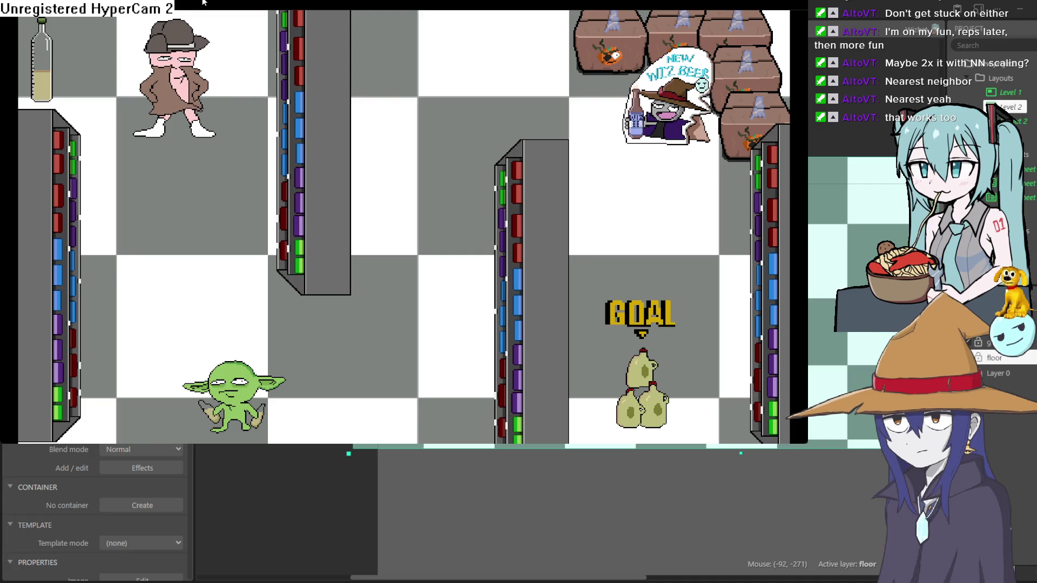
key("Right")
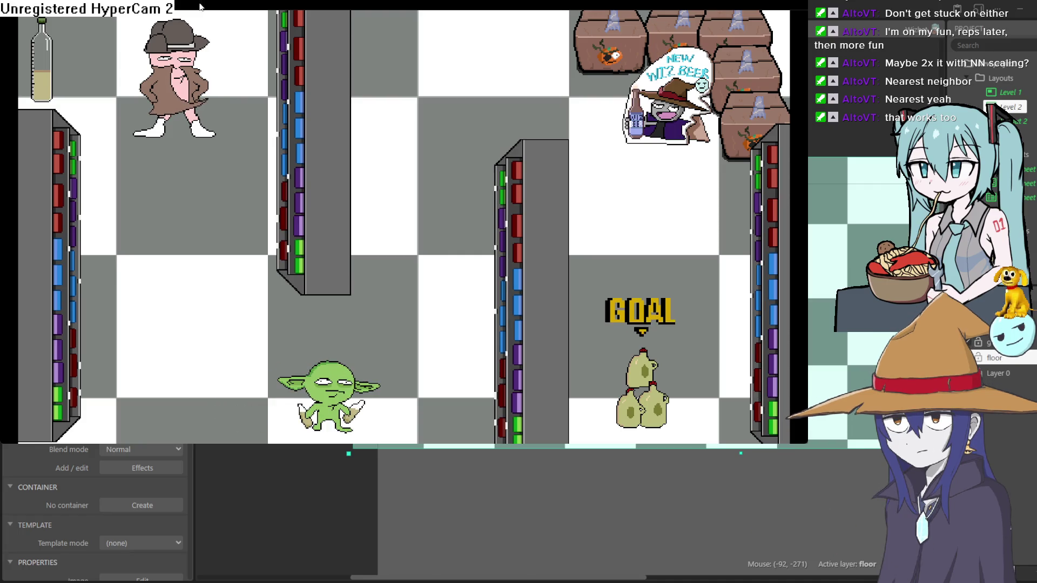
key("Left")
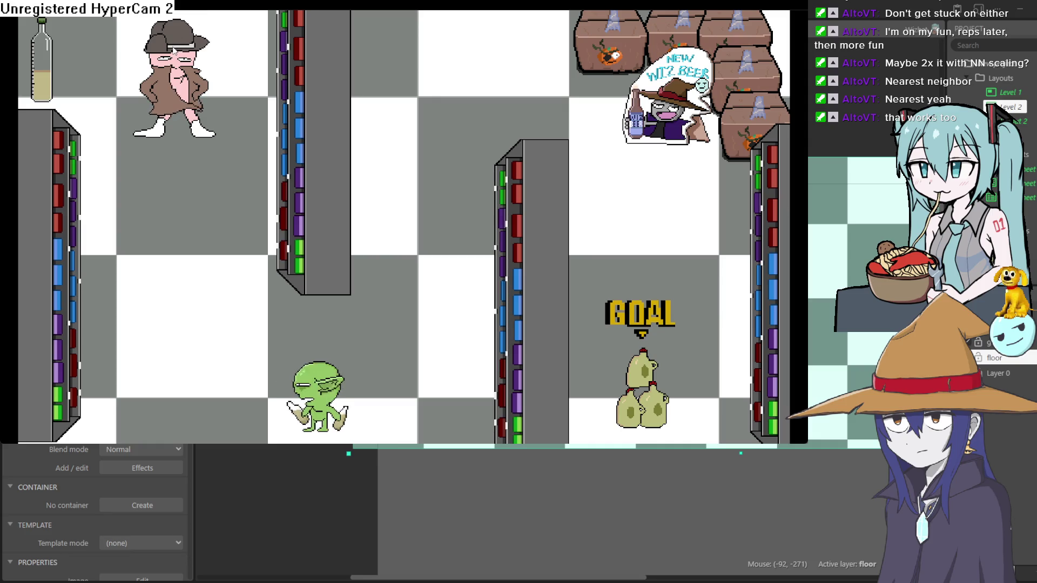
key("Up")
key("Right")
key("Right")
key("Down")
key("alt+Tab")
scroll(550, 322, "down", 2)
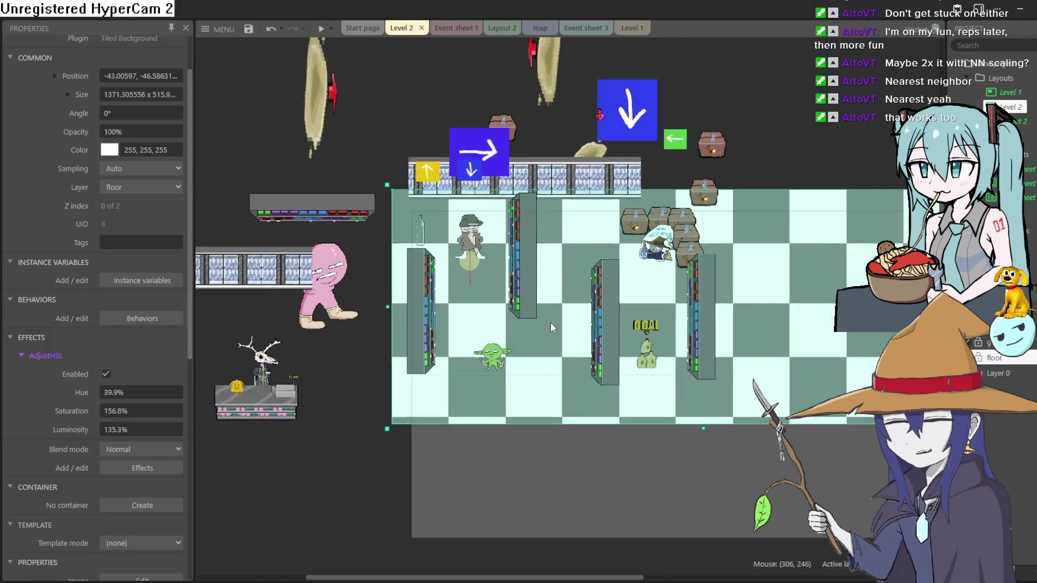
Move the wizard sprite out of the boxes to just above the floor's top-right corner
scroll(546, 326, "up", 1)
scroll(546, 326, "down", 1)
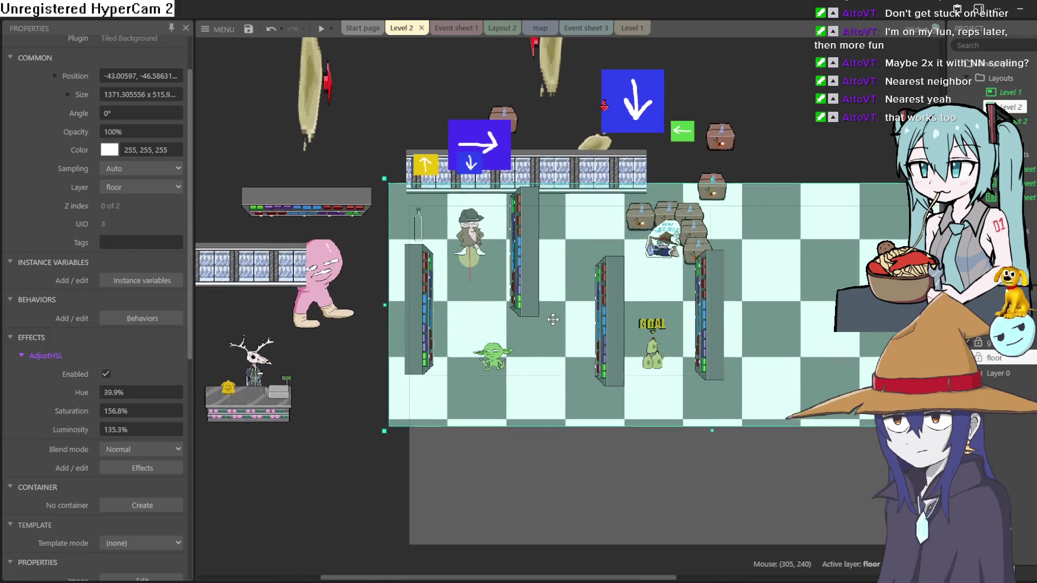
middle_click(547, 333)
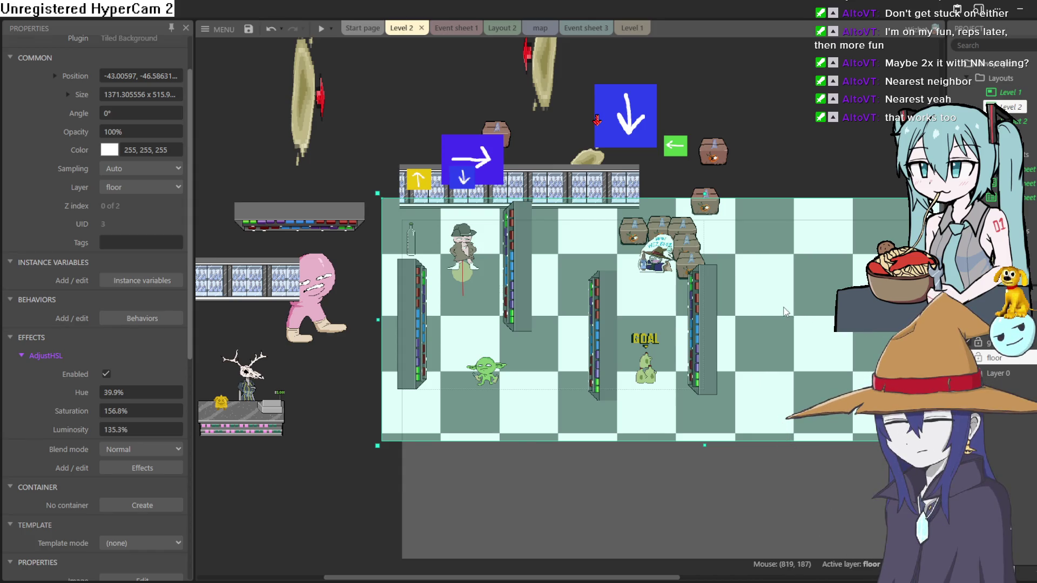
mouse_move(668, 253)
left_mouse_down()
mouse_move(556, 223)
mouse_move(745, 267)
mouse_move(755, 259)
left_mouse_up()
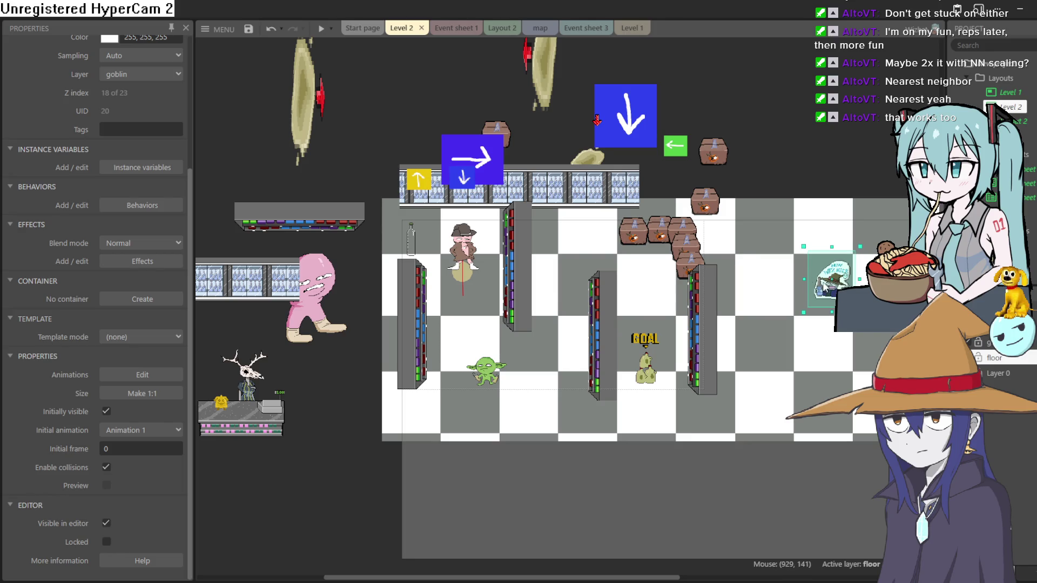
mouse_move(817, 283)
left_mouse_down()
mouse_move(497, 375)
mouse_move(549, 370)
mouse_move(417, 362)
mouse_move(805, 315)
mouse_move(758, 165)
left_mouse_up()
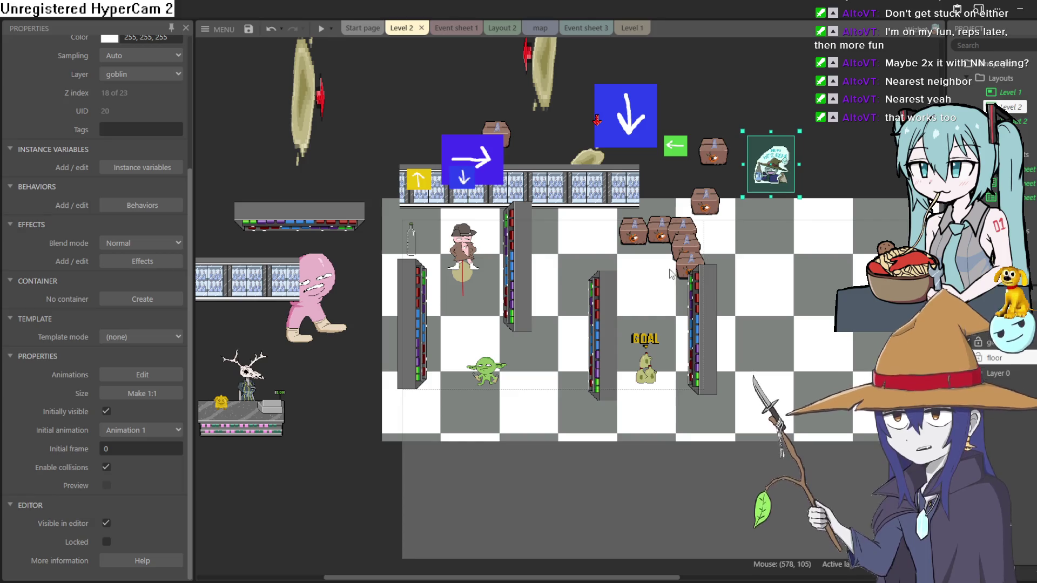
scroll(656, 264, "up", 2)
left_click_drag(656, 264, 691, 306)
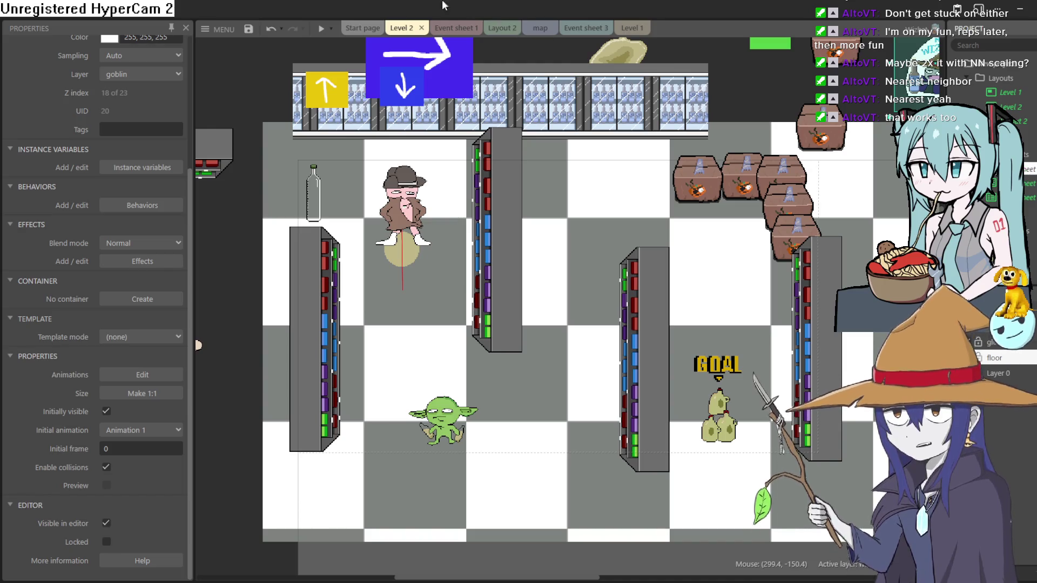
Rename 'Event sheet 1' to 'level 1' and open that sheet
left_click(456, 29)
left_click(404, 28)
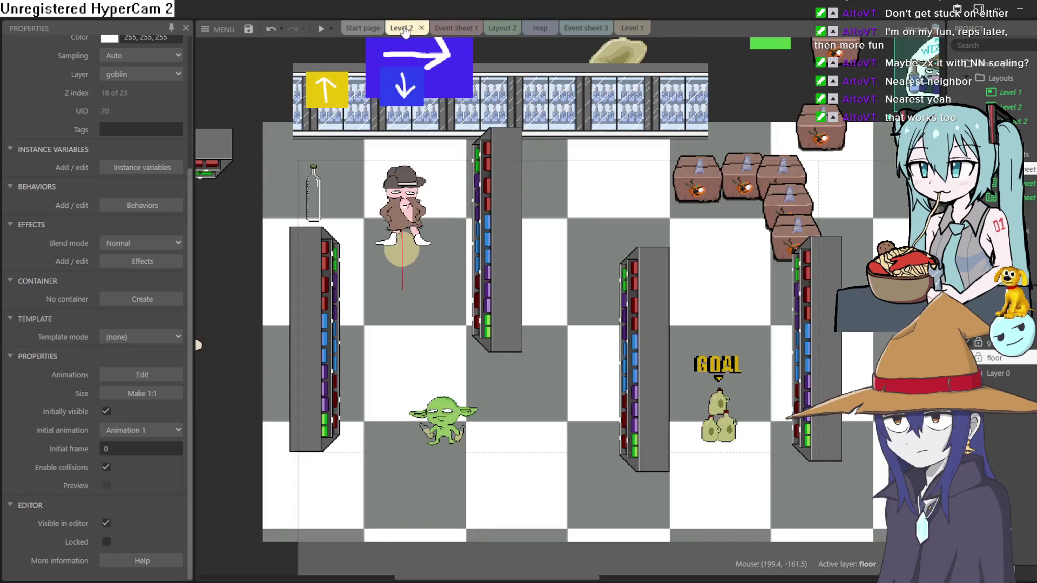
scroll(130, 163, "up", 3)
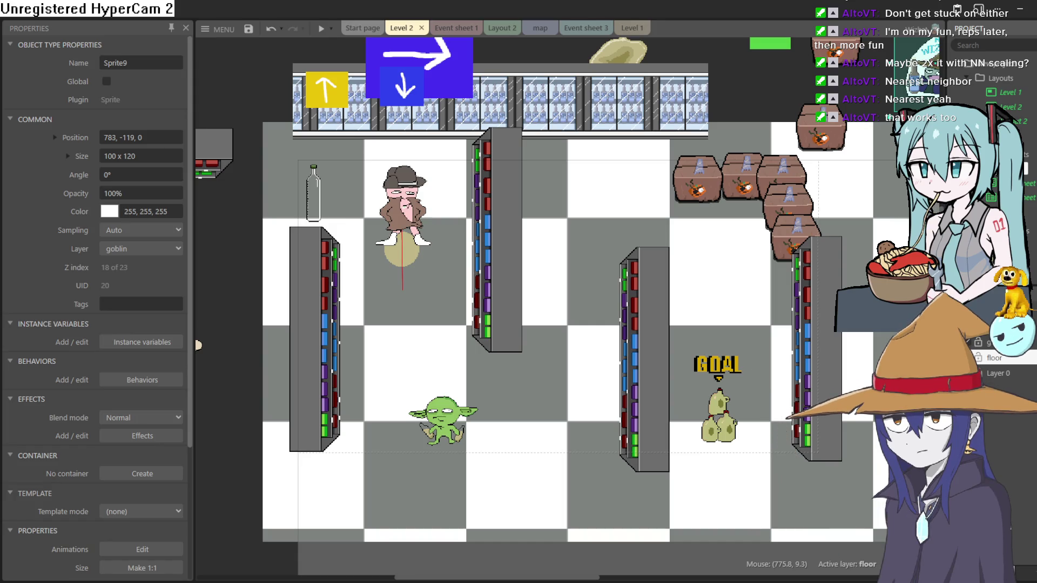
key("Return")
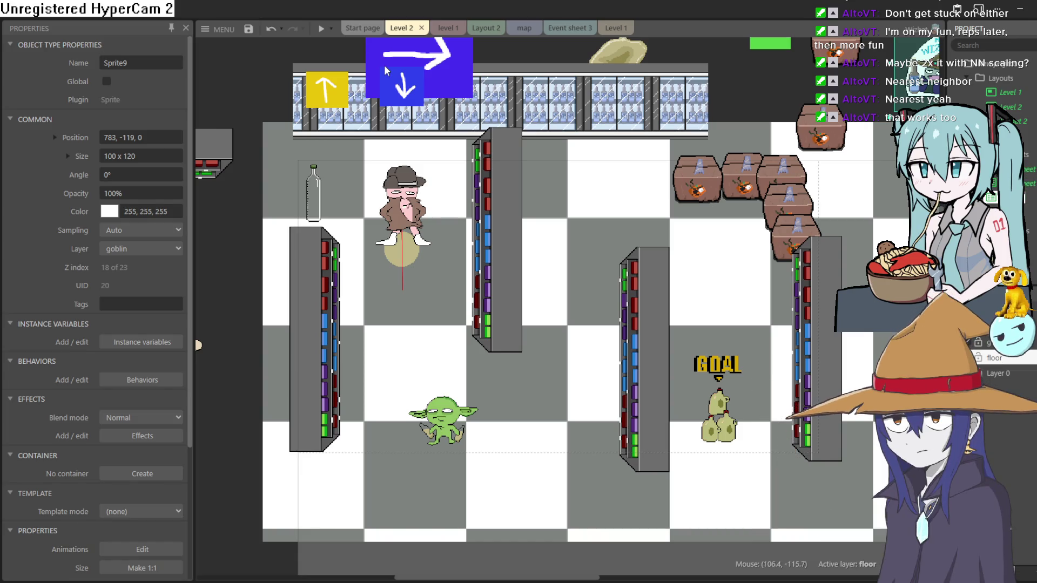
left_click(448, 27)
left_click(395, 28)
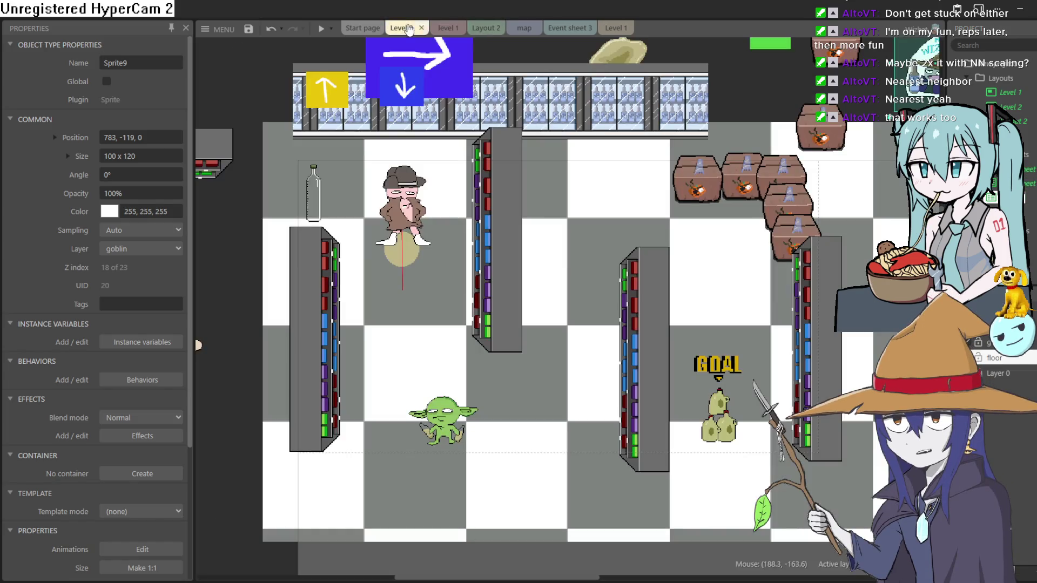
left_click(449, 34)
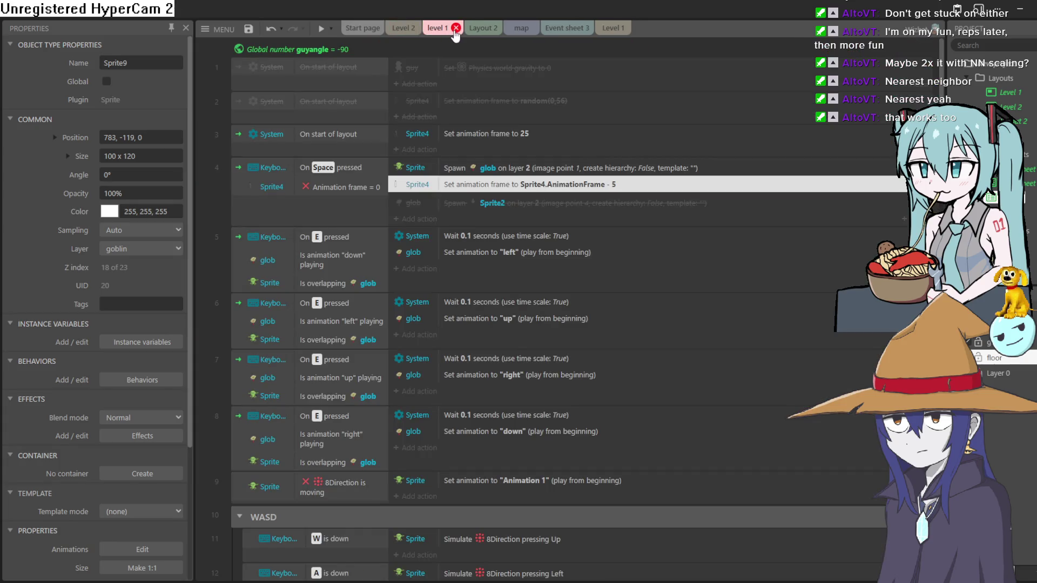
Switch back to the Level 2 layout showing the GOAL sign
left_click(403, 29)
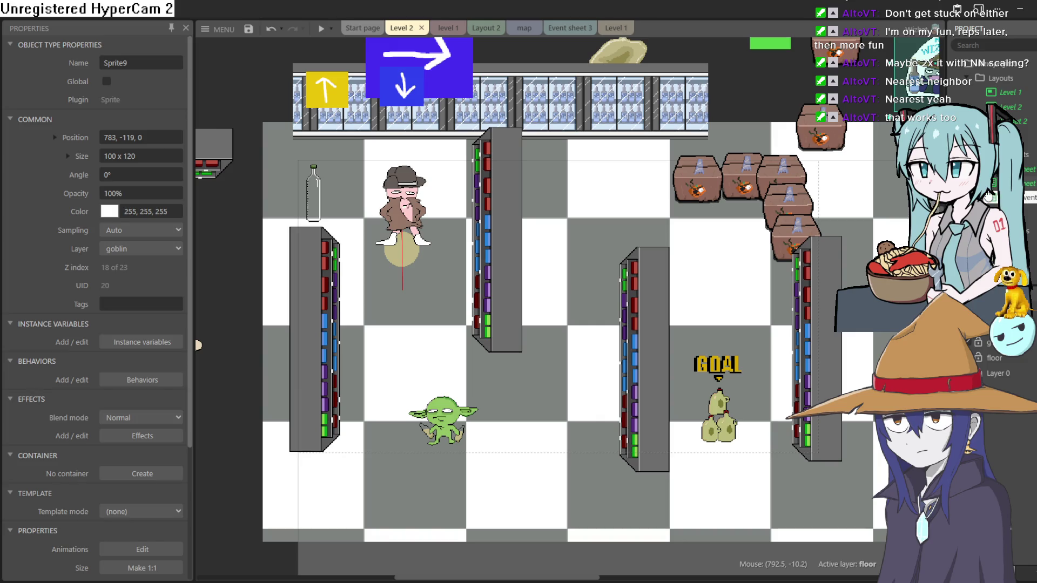
Rename the 'level 1' event sheet to 'level 1event' and bring it up
key("Return")
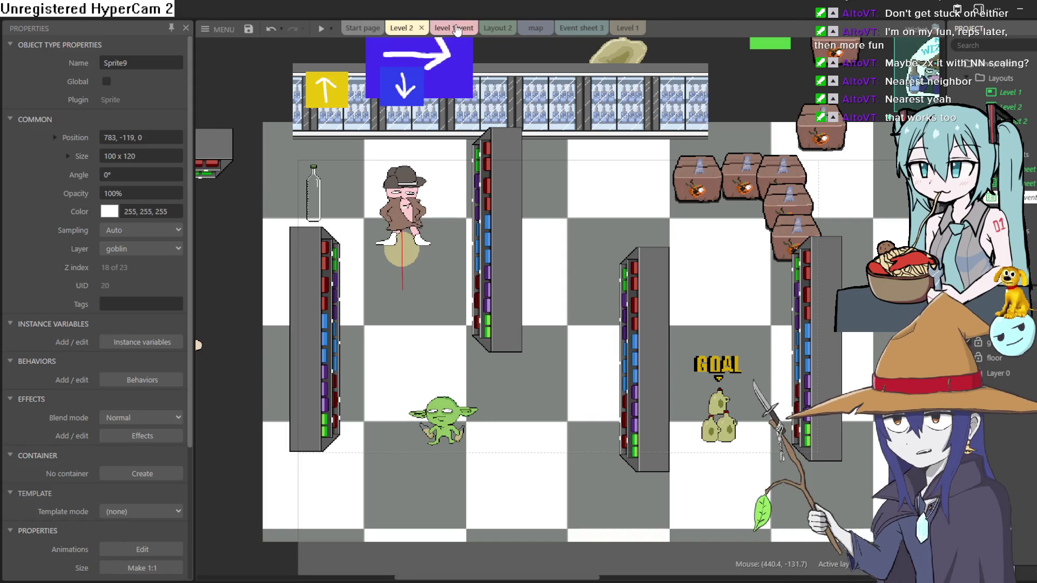
key("ctrl+Tab")
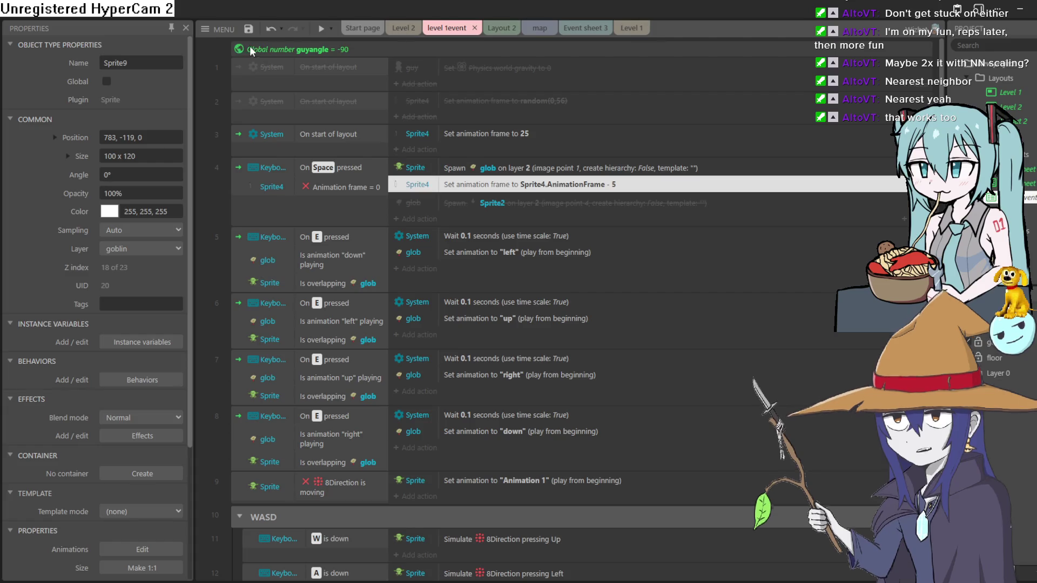
Select all events in the 'level 1event' sheet, review them, then return to Level 2
left_click(261, 65)
left_click(242, 76)
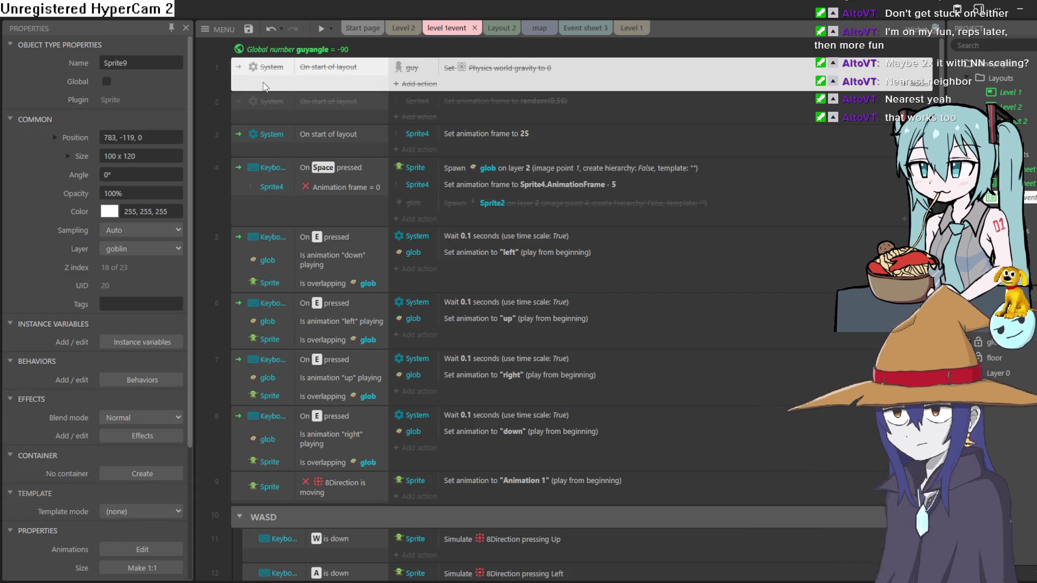
key("ctrl+a")
scroll(408, 148, "down", 10)
scroll(408, 148, "down", 8)
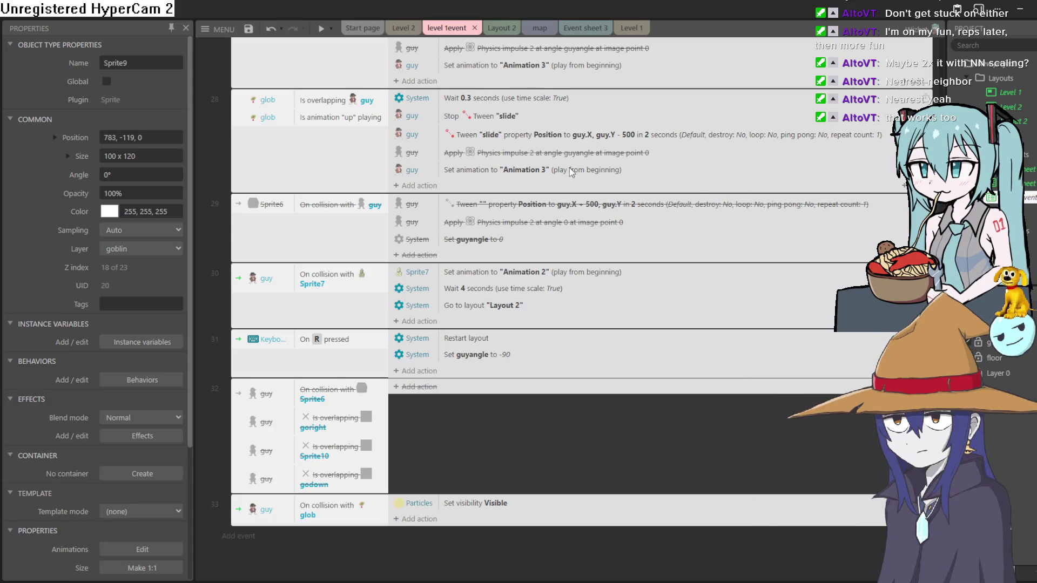
scroll(531, 129, "up", 18)
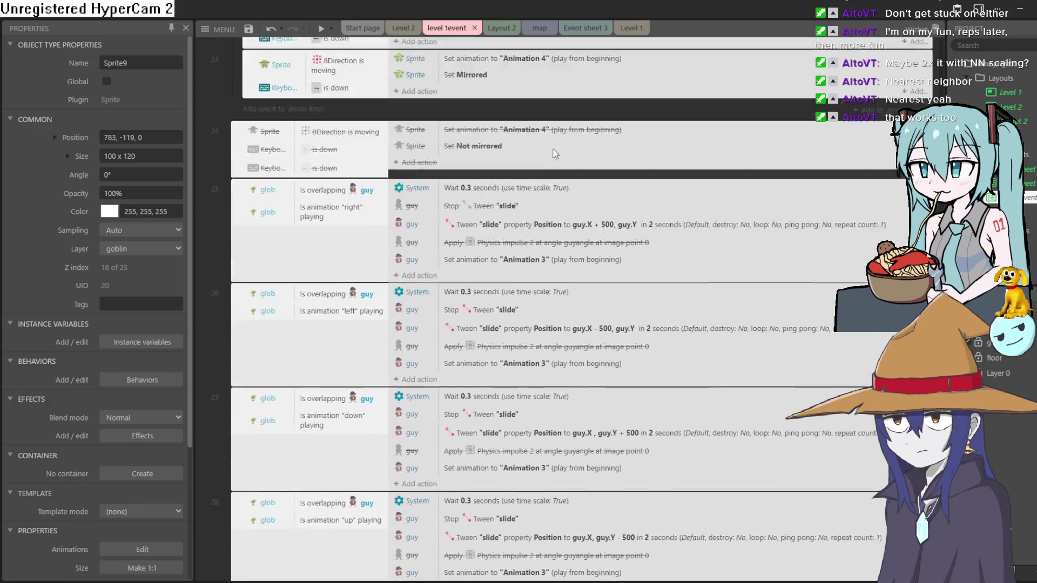
left_click(405, 29)
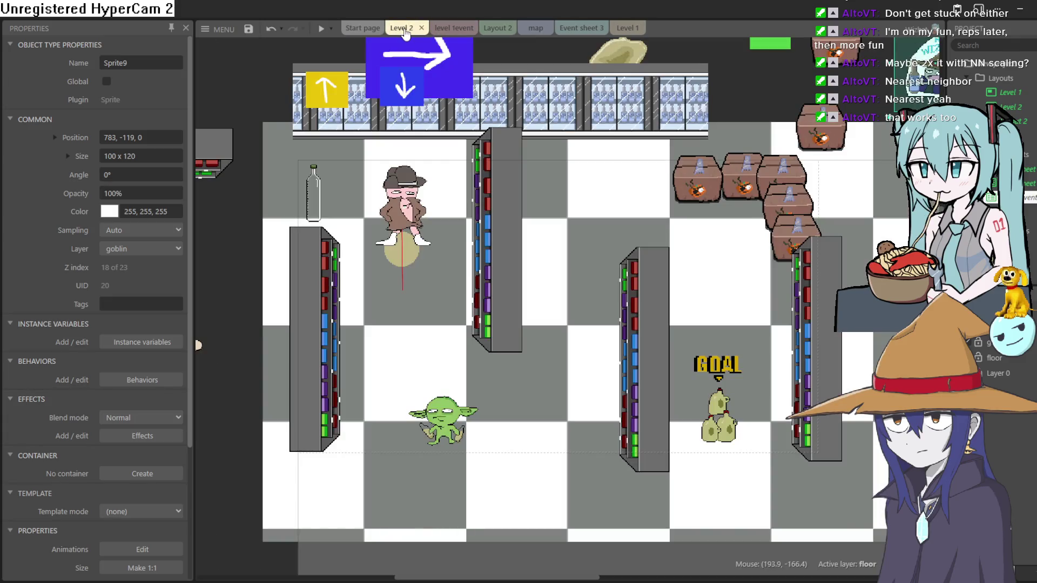
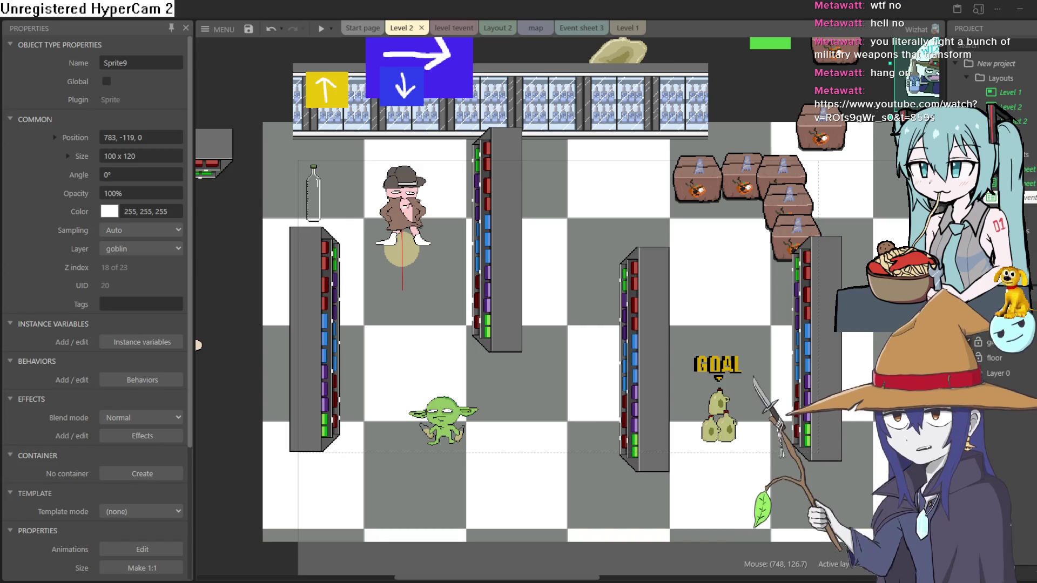
Rename the Level 2 layout to 'Level 3', then open the Level 1 layout for editing
left_click(1008, 107)
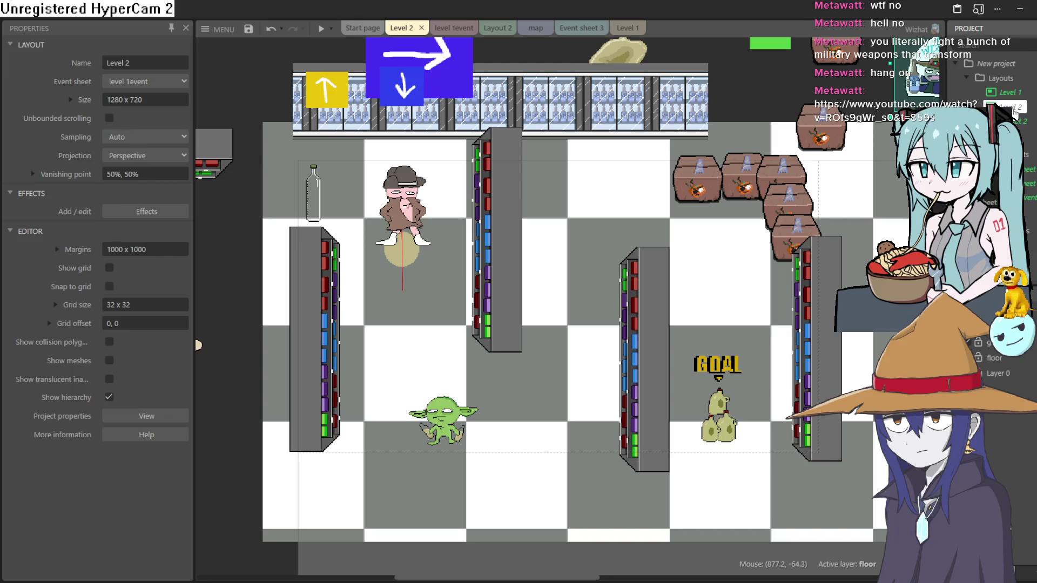
type("Level 3")
key("Return")
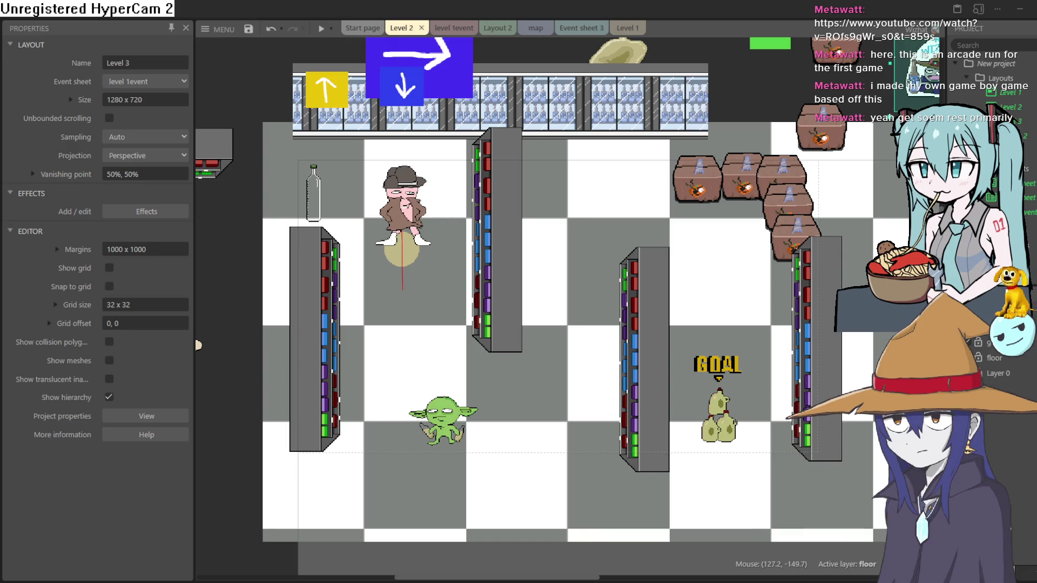
double_click(1018, 93)
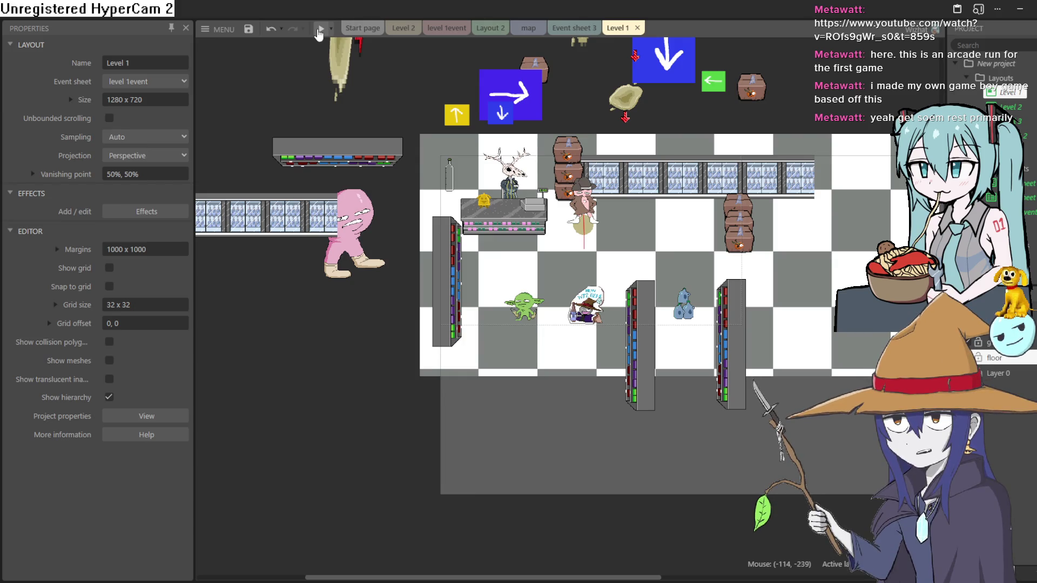
Preview the game running from the Level 1 store layout, then close the preview
left_click(320, 34)
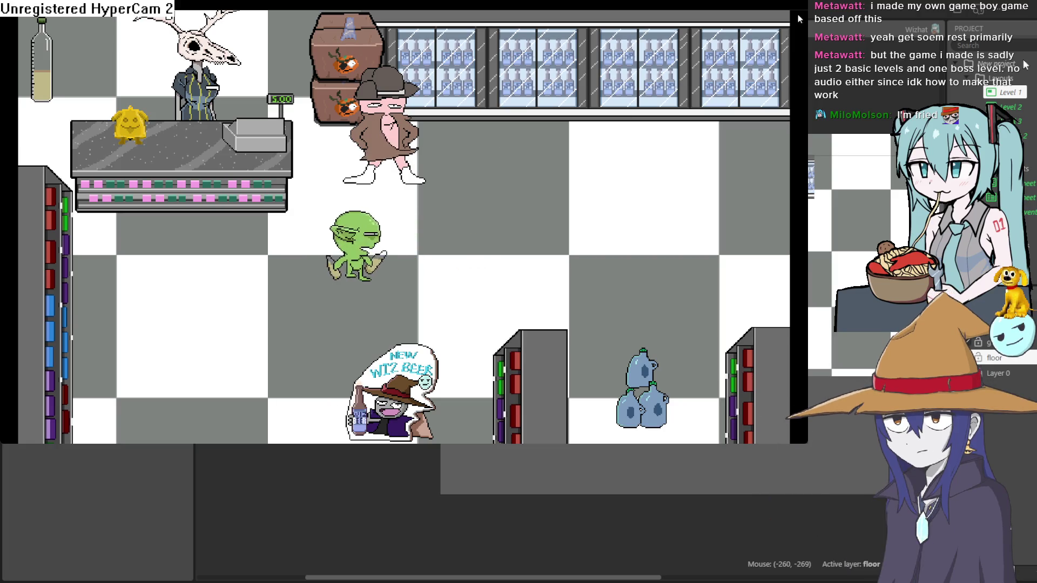
key("alt+F4")
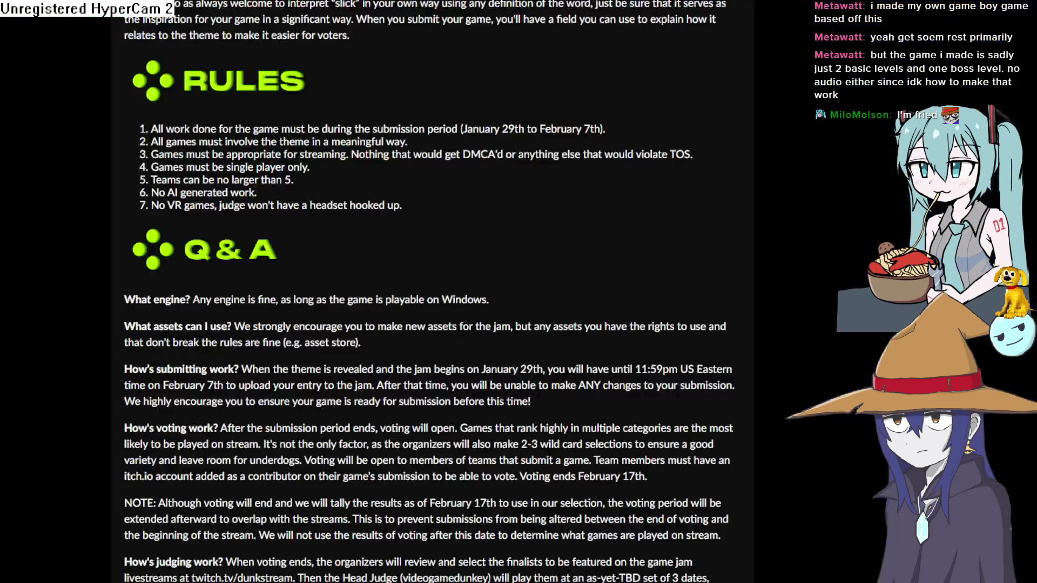
scroll(295, 200, "up", 10)
scroll(401, 284, "down", 2)
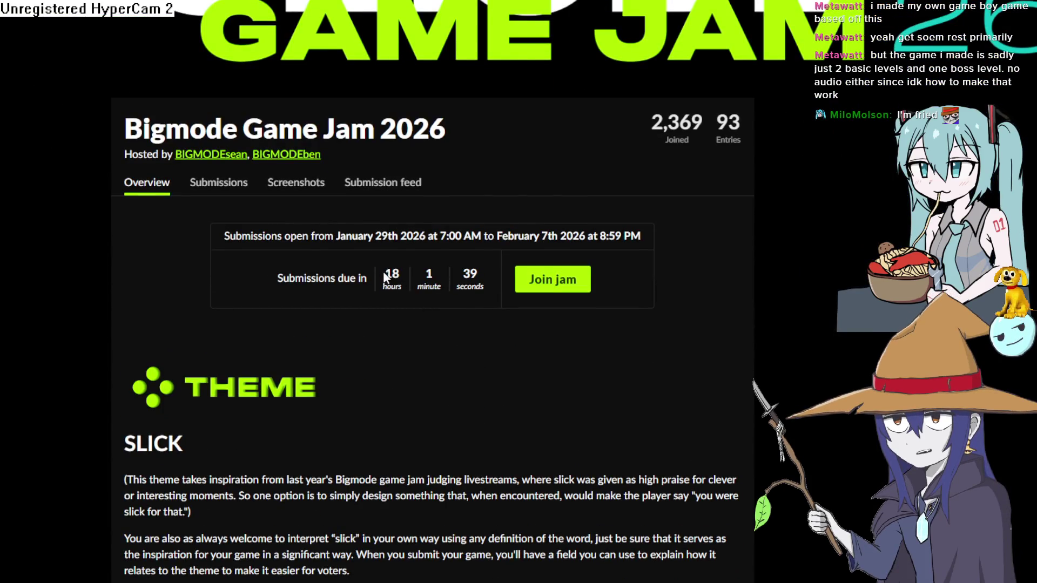
left_click_drag(385, 277, 485, 293)
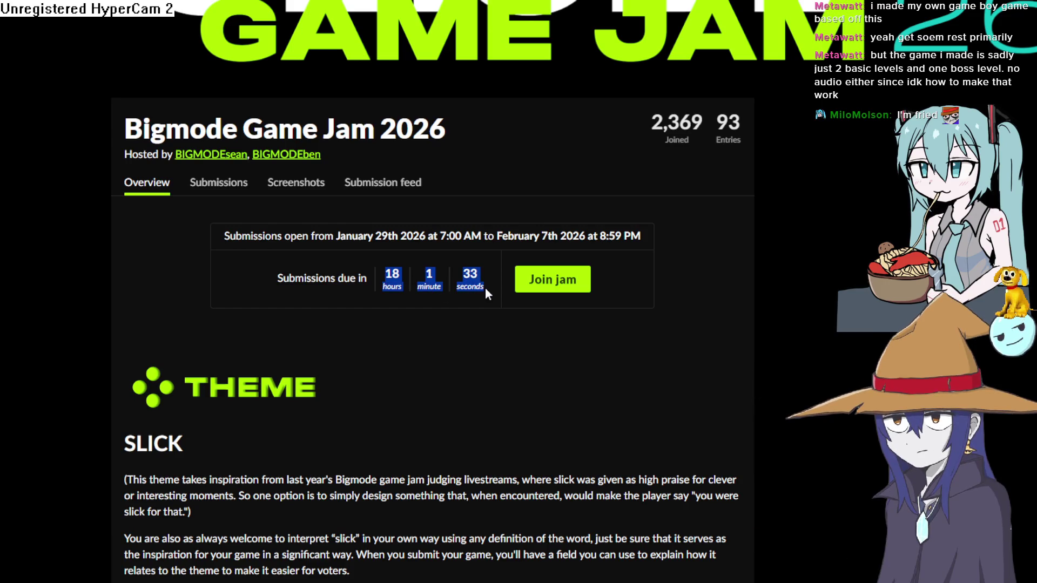
mouse_move(385, 274)
left_mouse_down()
mouse_move(441, 280)
mouse_move(445, 290)
left_mouse_up()
left_click(400, 281)
left_click_drag(385, 274, 398, 277)
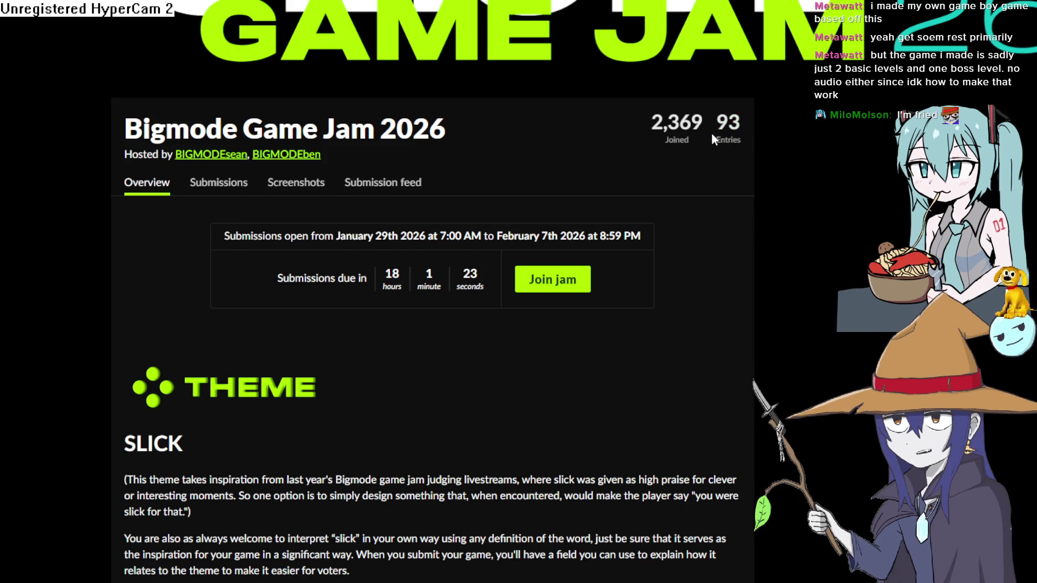
scroll(726, 144, "down", 20)
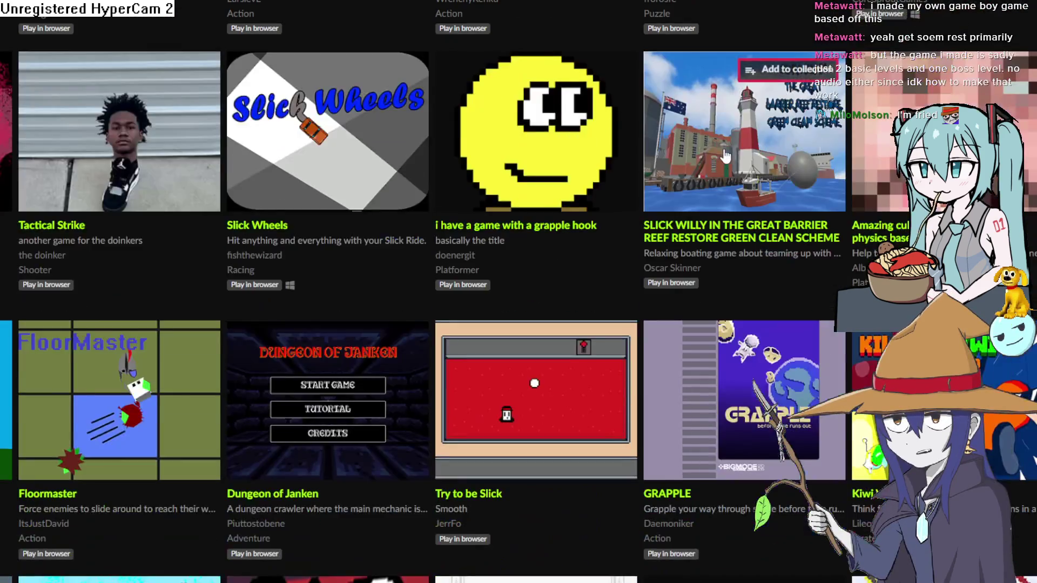
scroll(725, 156, "up", 20)
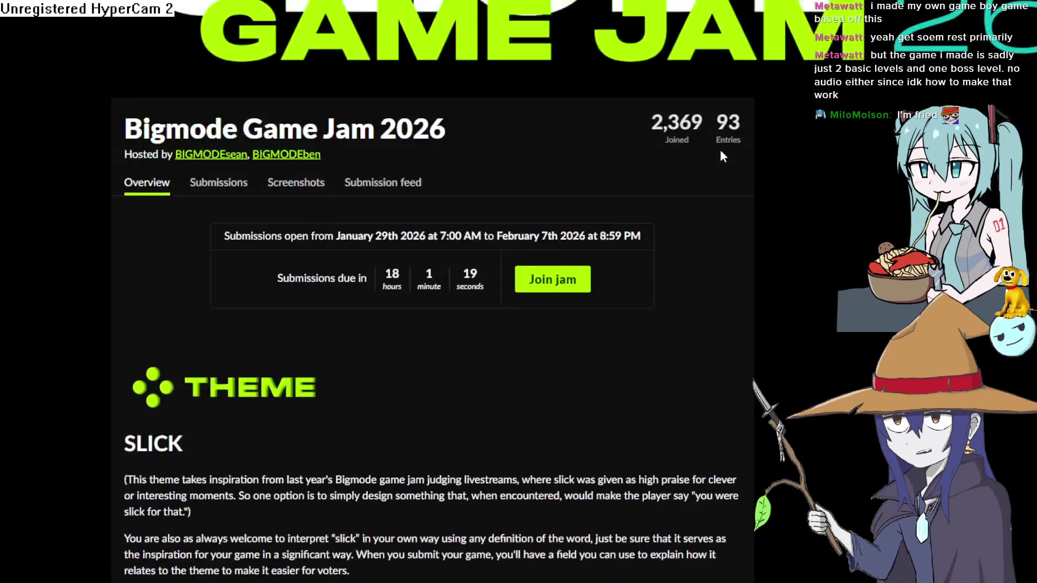
scroll(719, 157, "down", 15)
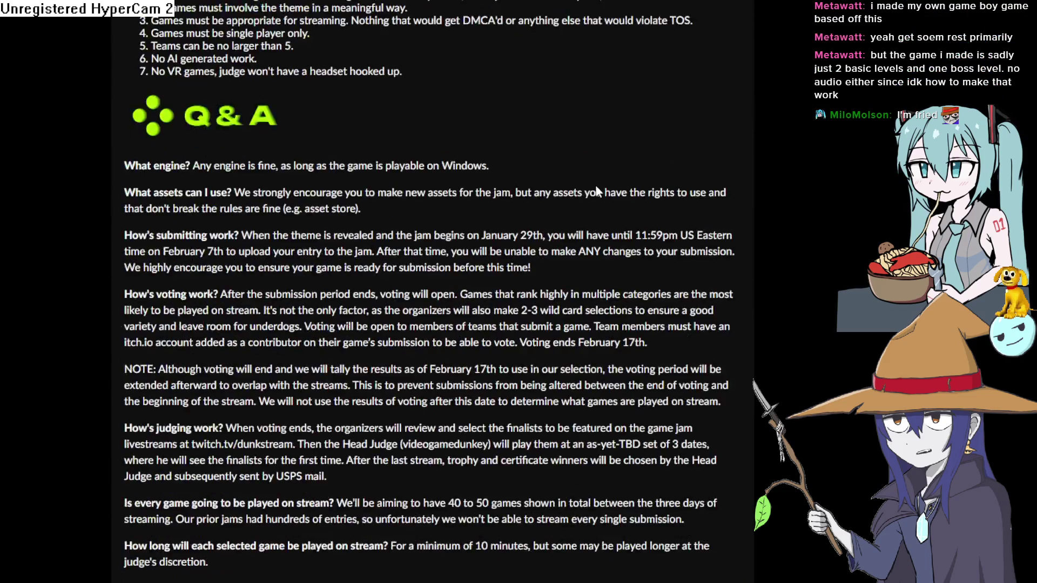
scroll(597, 190, "down", 15)
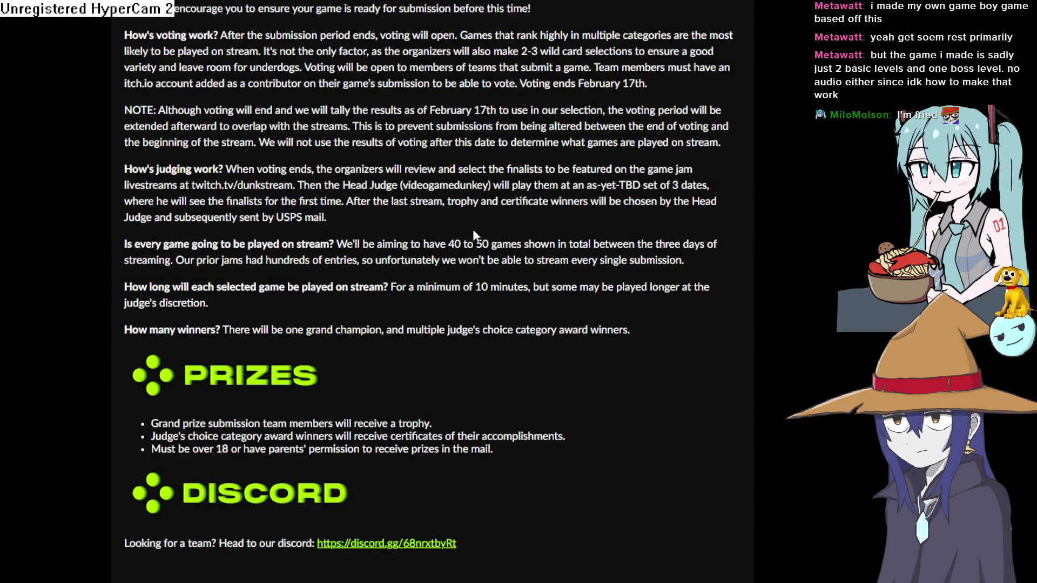
scroll(461, 454, "up", 15)
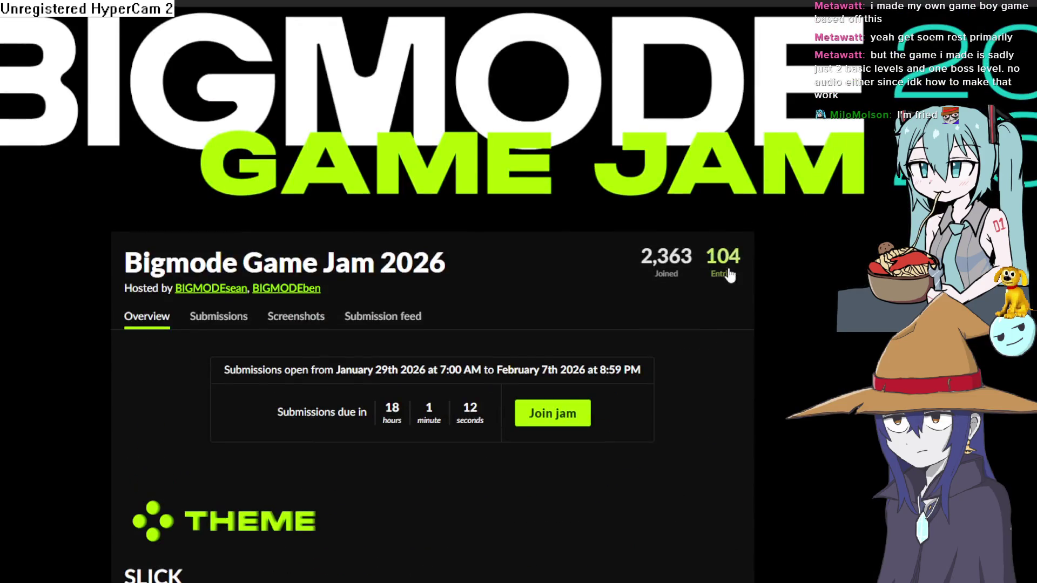
left_click(728, 276)
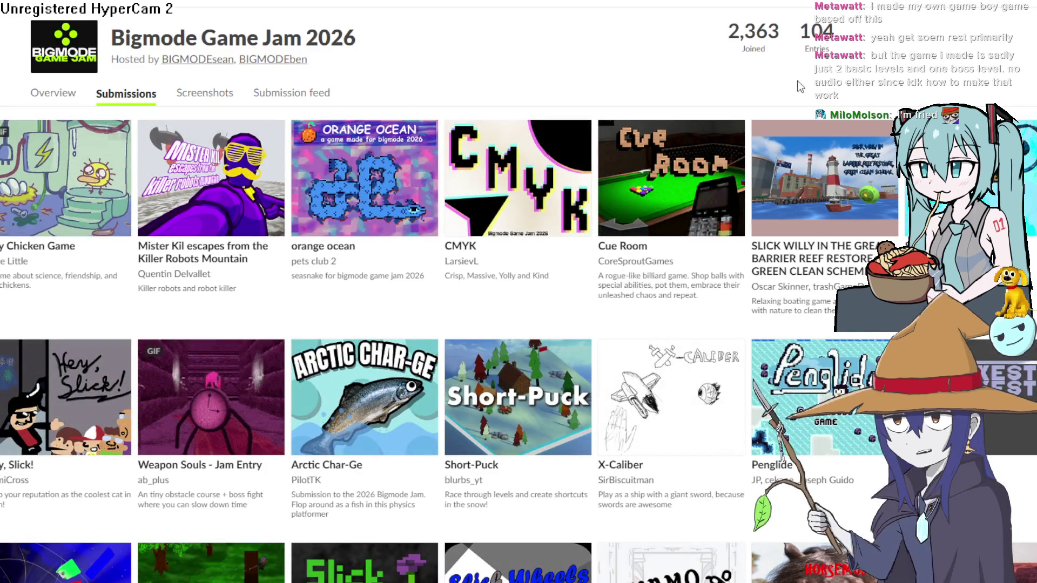
scroll(875, 108, "down", 5)
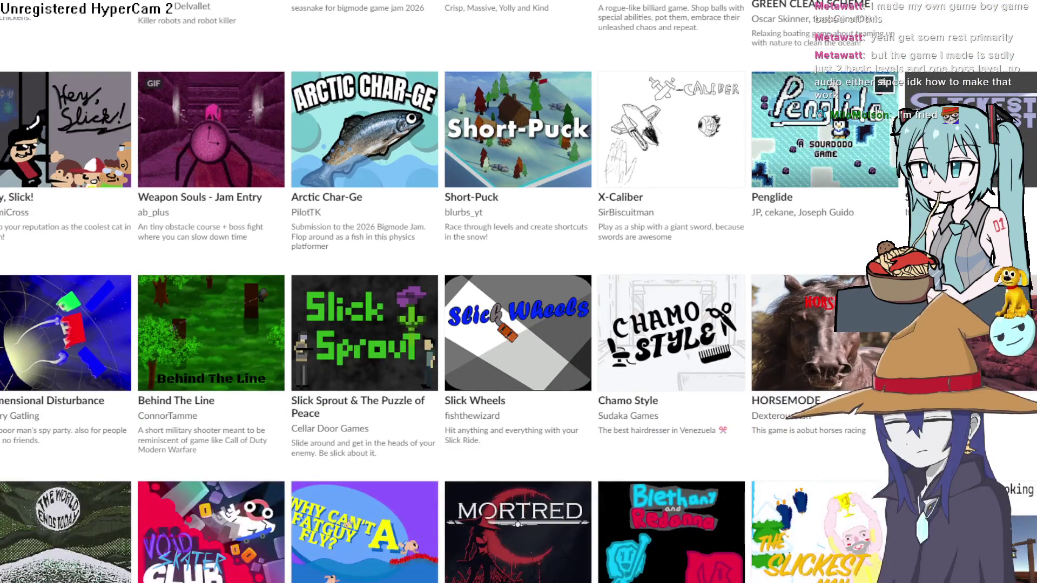
mouse_move(868, 114)
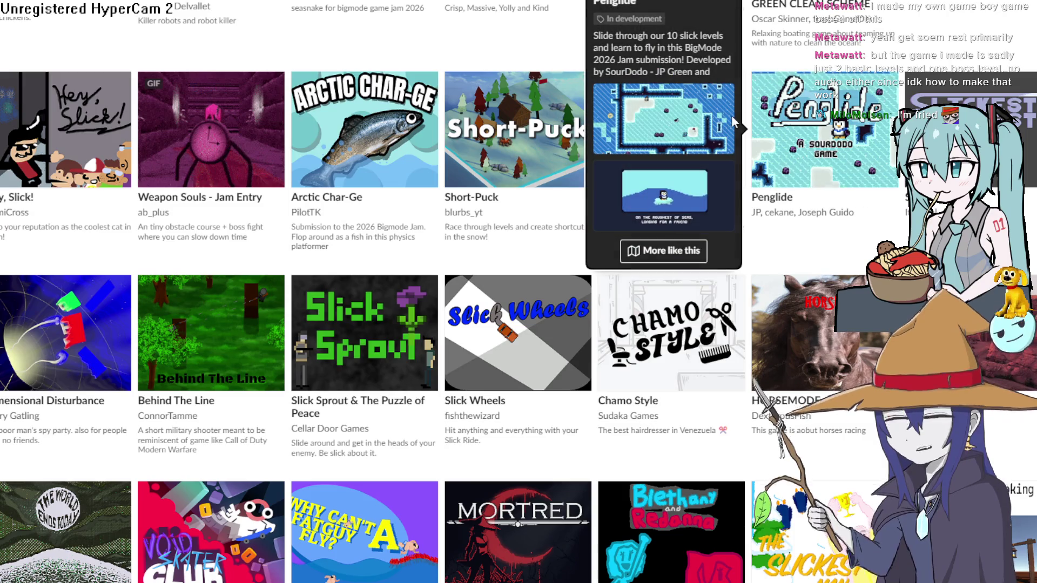
scroll(786, 100, "down", 3)
scroll(837, 161, "up", 8)
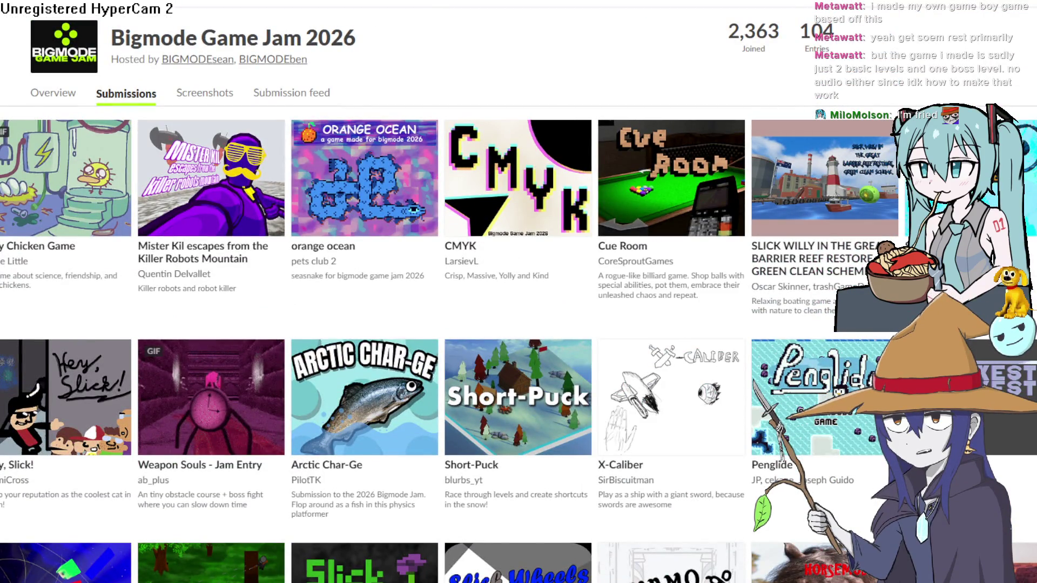
key("alt+Left")
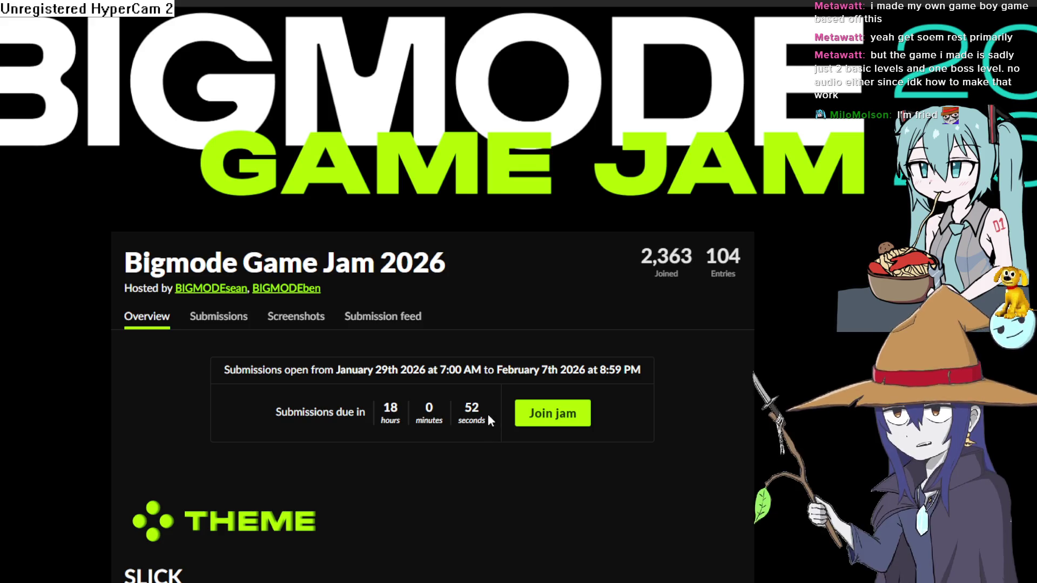
double_click(437, 418)
left_click_drag(438, 418, 378, 408)
left_click(377, 411)
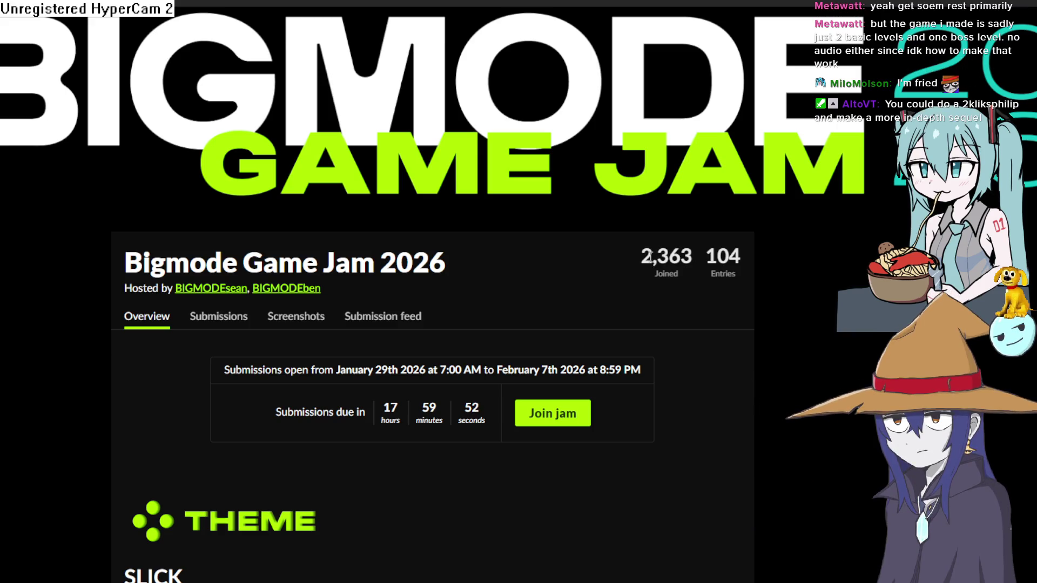
left_click_drag(647, 254, 733, 303)
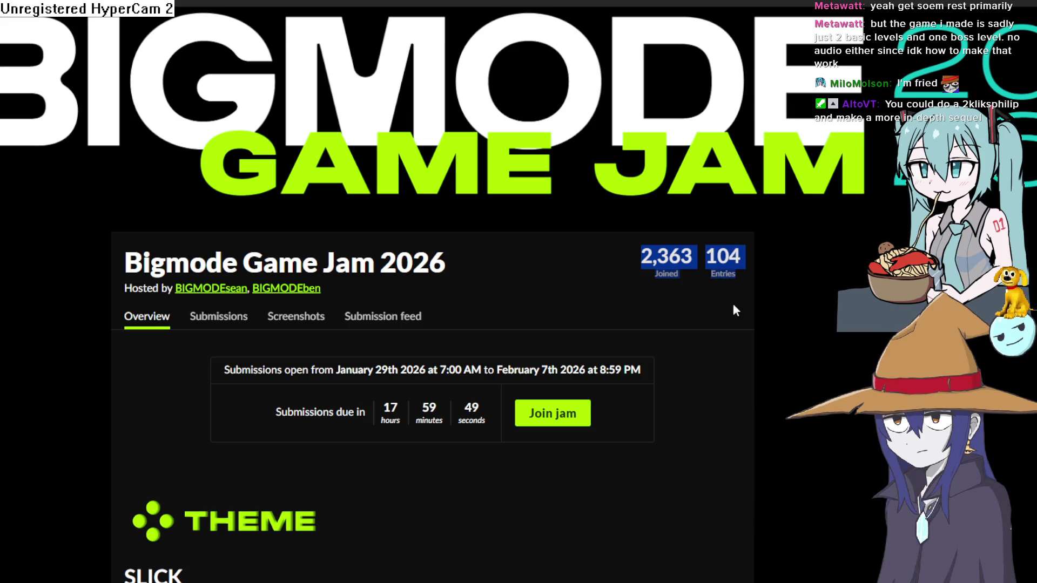
left_click(862, 351)
mouse_move(854, 335)
left_mouse_down()
mouse_move(675, 270)
mouse_move(597, 264)
left_mouse_up()
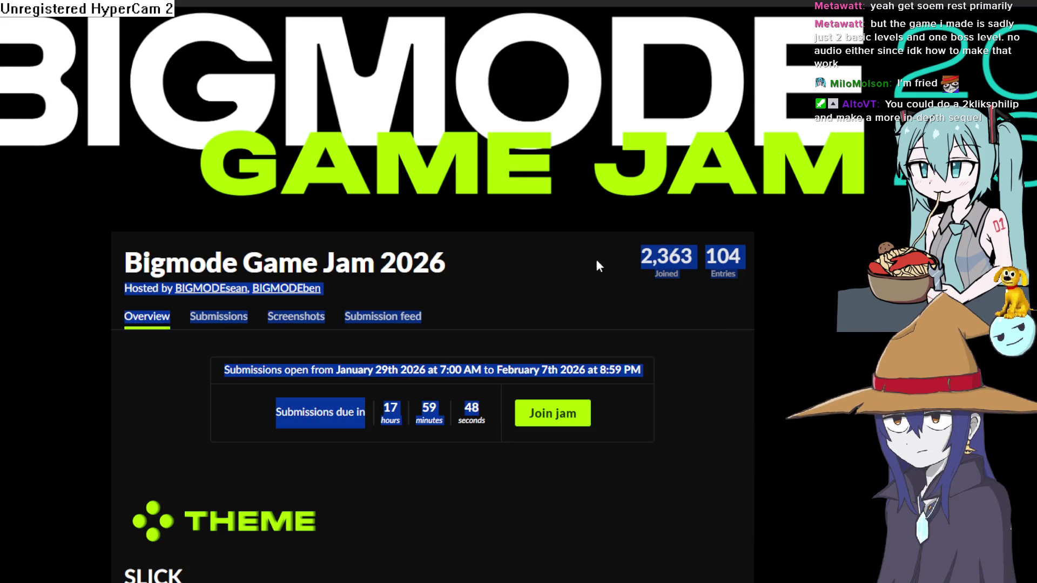
left_click(497, 289)
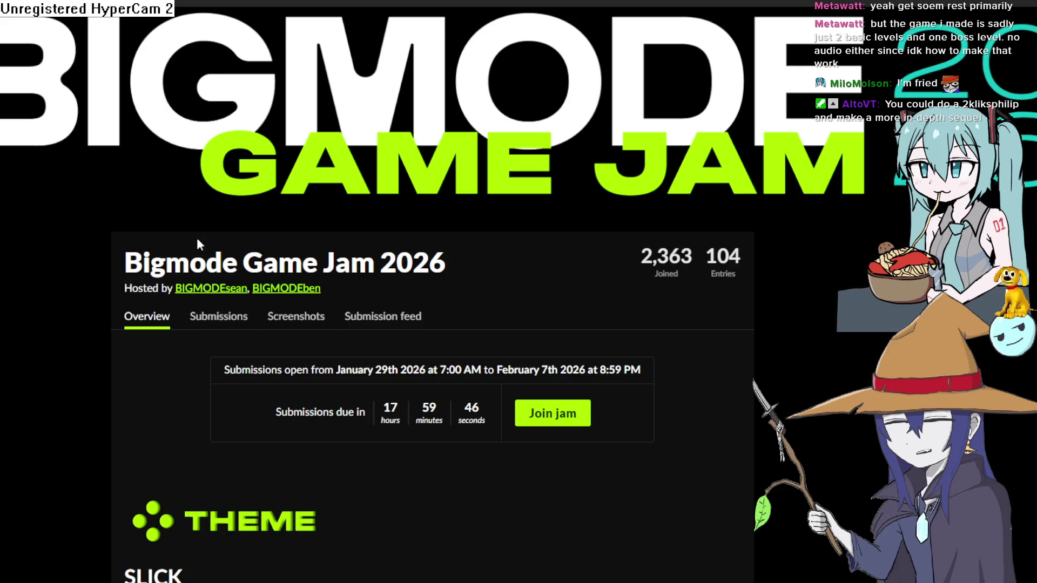
mouse_move(138, 258)
left_mouse_down()
mouse_move(592, 348)
mouse_move(717, 401)
left_mouse_up()
left_click(717, 400)
scroll(714, 388, "down", 6)
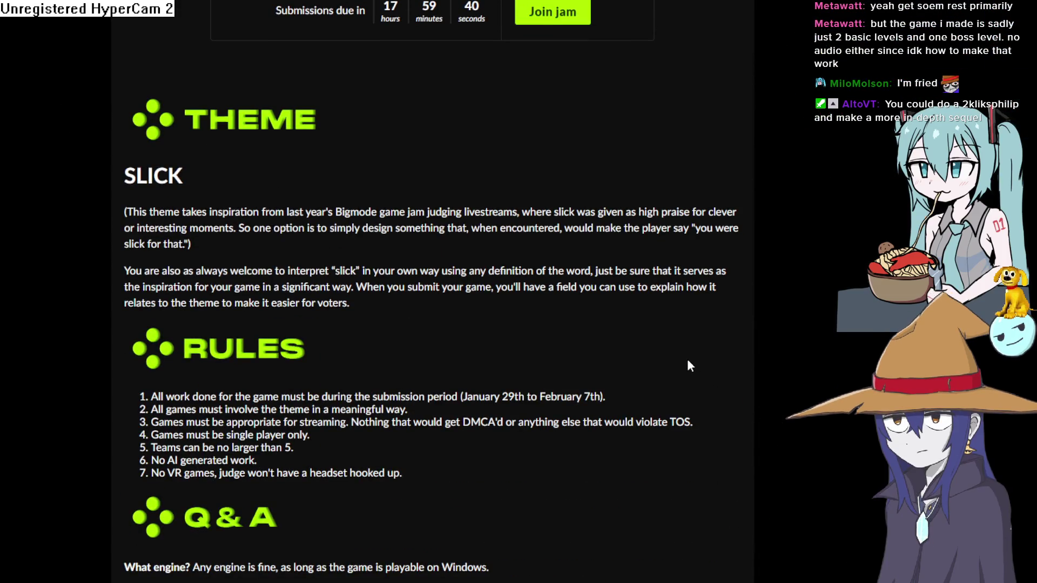
scroll(682, 361, "up", 6)
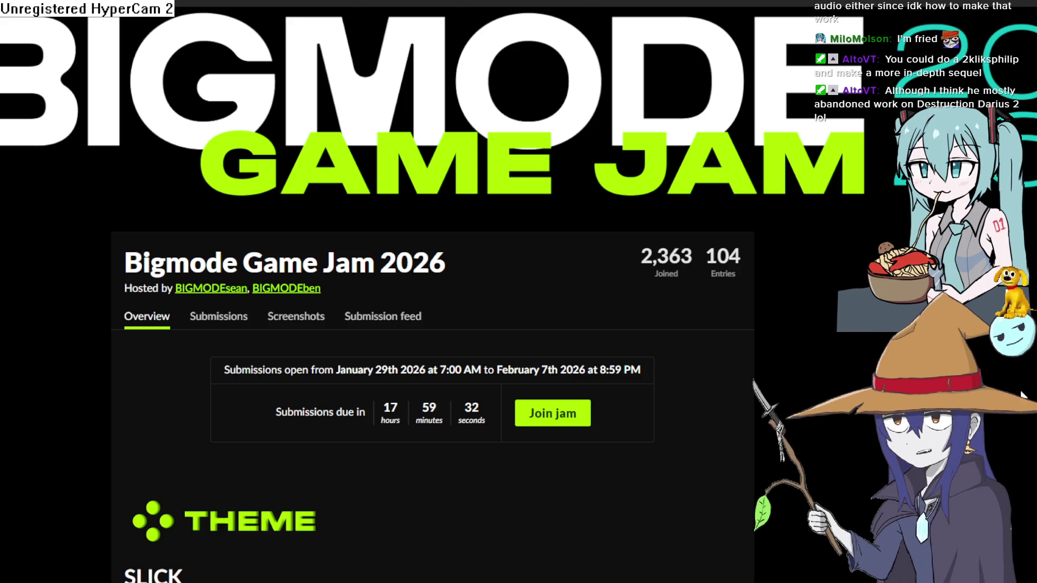
mouse_move(455, 278)
left_mouse_down()
mouse_move(259, 243)
mouse_move(131, 114)
mouse_move(324, 378)
mouse_move(487, 427)
mouse_move(628, 501)
left_mouse_up()
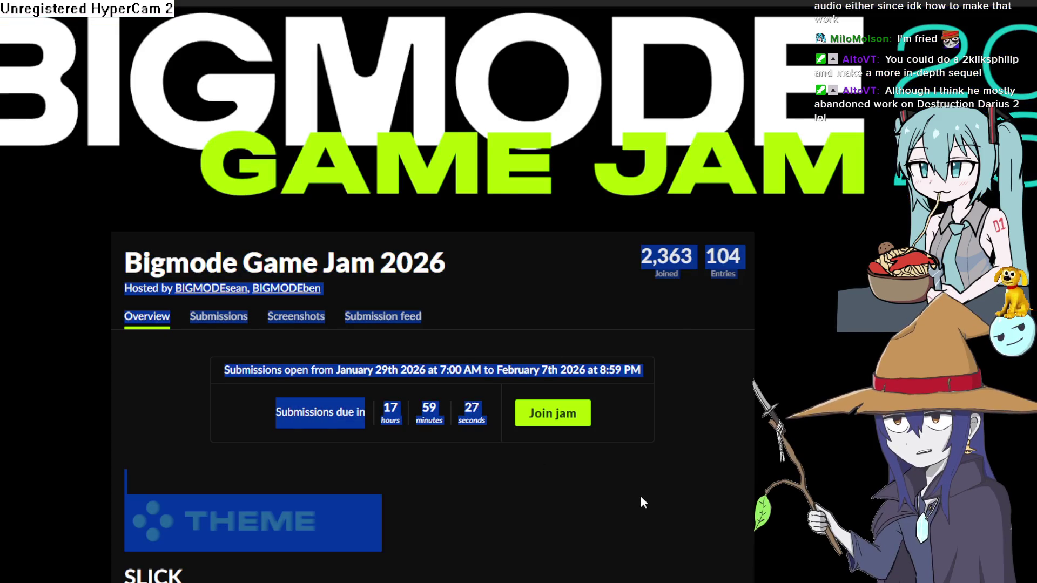
left_click(650, 518)
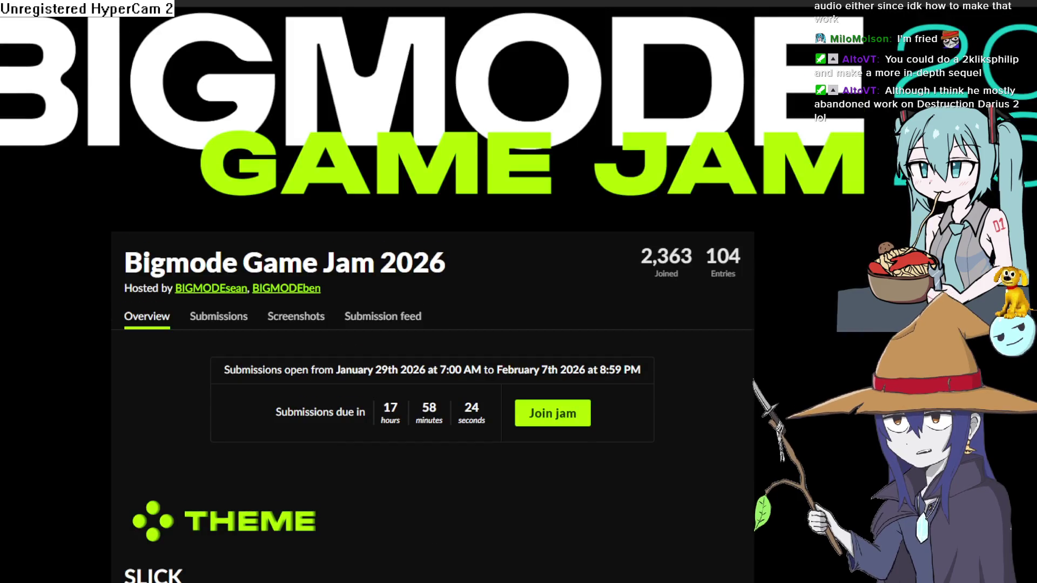
Check the SLICK theme text, countdown and entry stats on the jam page, then return to Construct 3
scroll(416, 271, "down", 3)
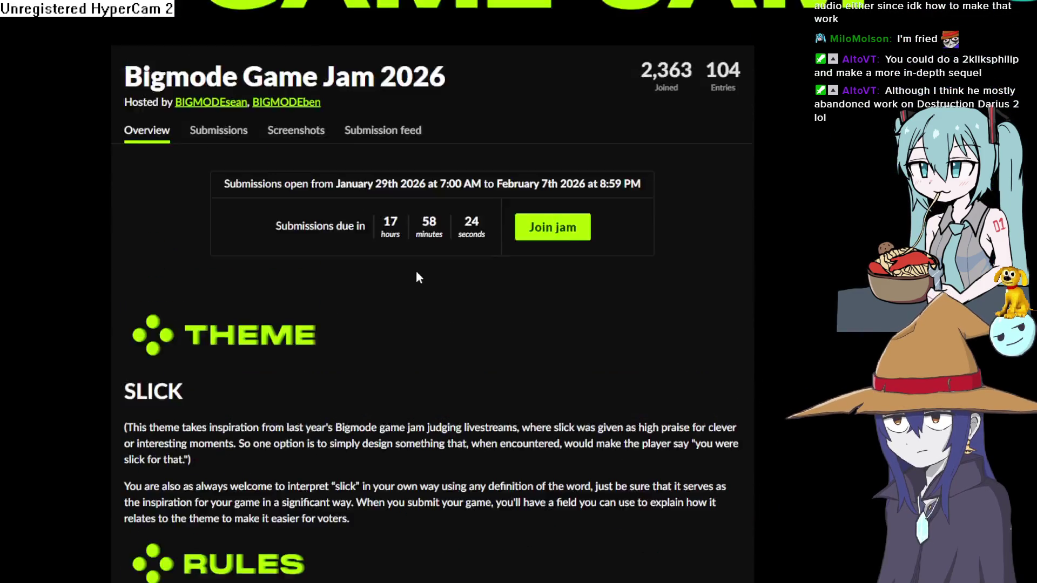
left_click(409, 273)
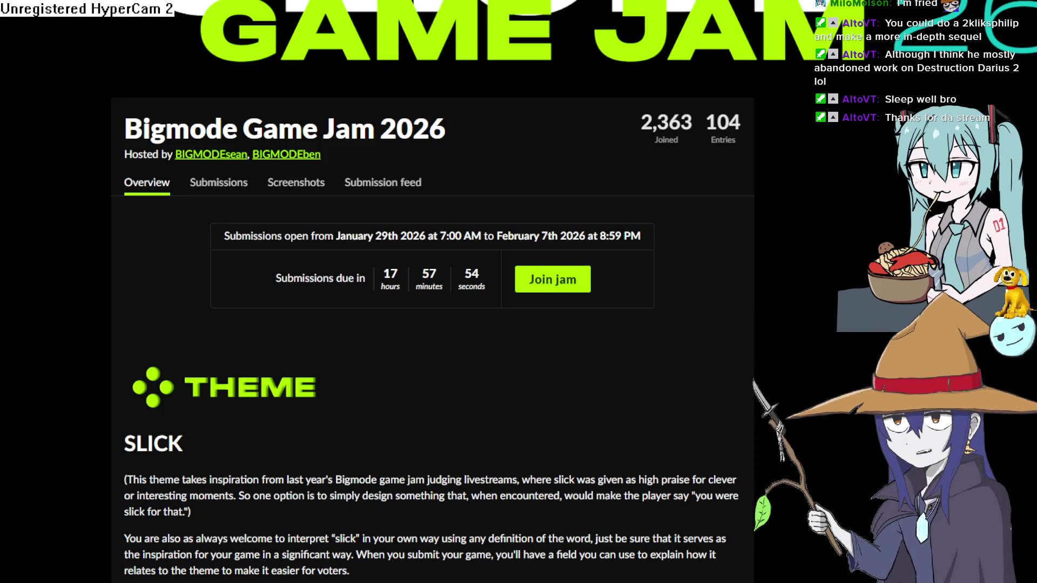
mouse_move(762, 144)
left_mouse_down()
mouse_move(702, 122)
mouse_move(553, 108)
left_mouse_up()
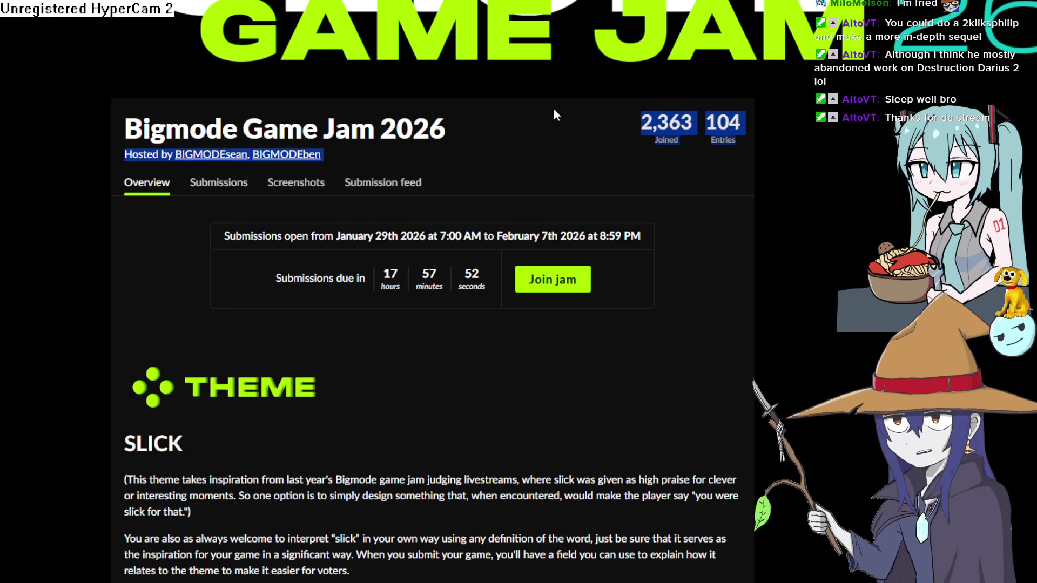
left_click(582, 122)
left_click(857, 246)
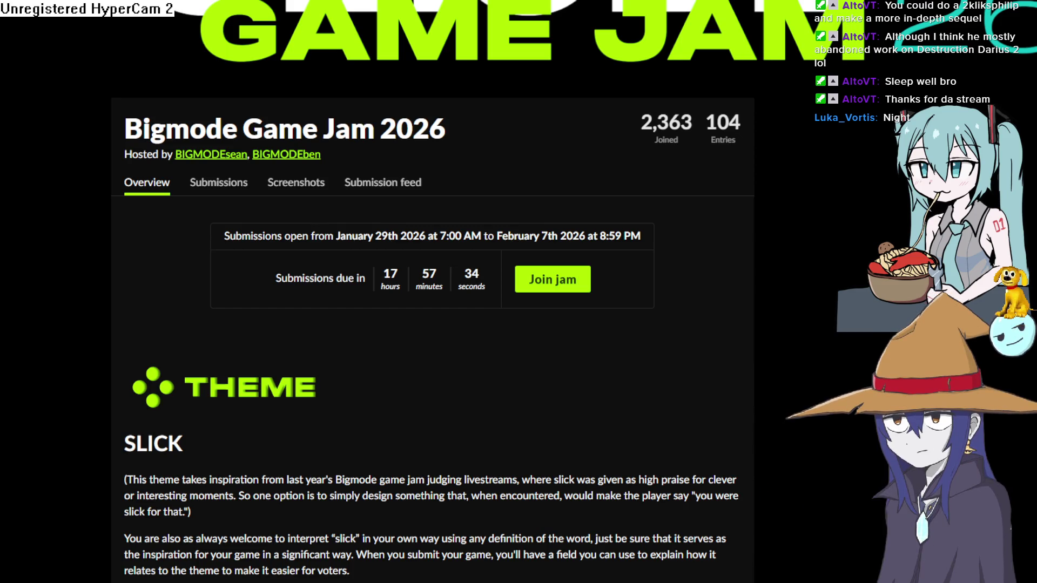
key("alt+Tab")
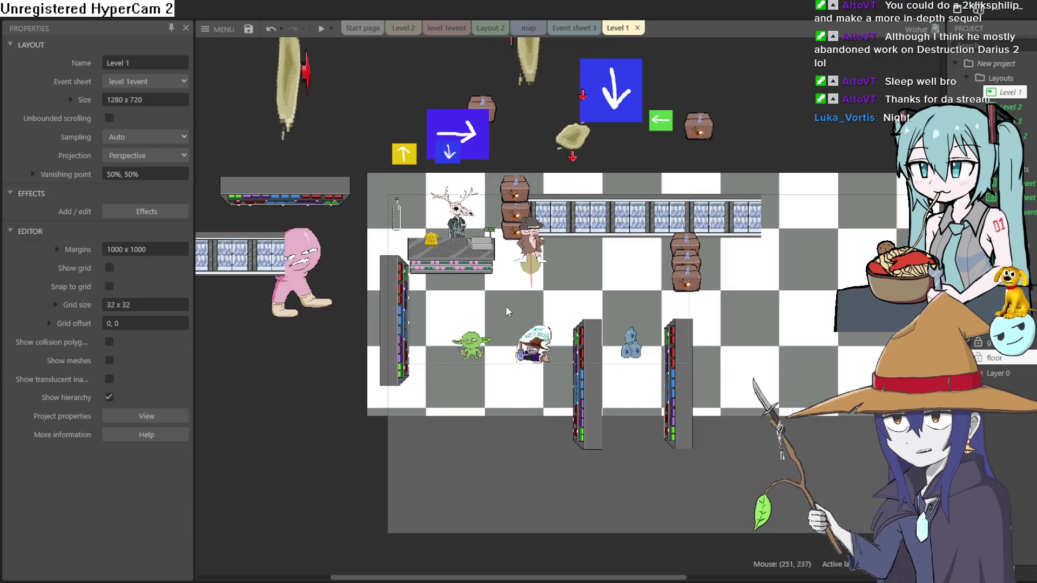
scroll(536, 311, "up", 5)
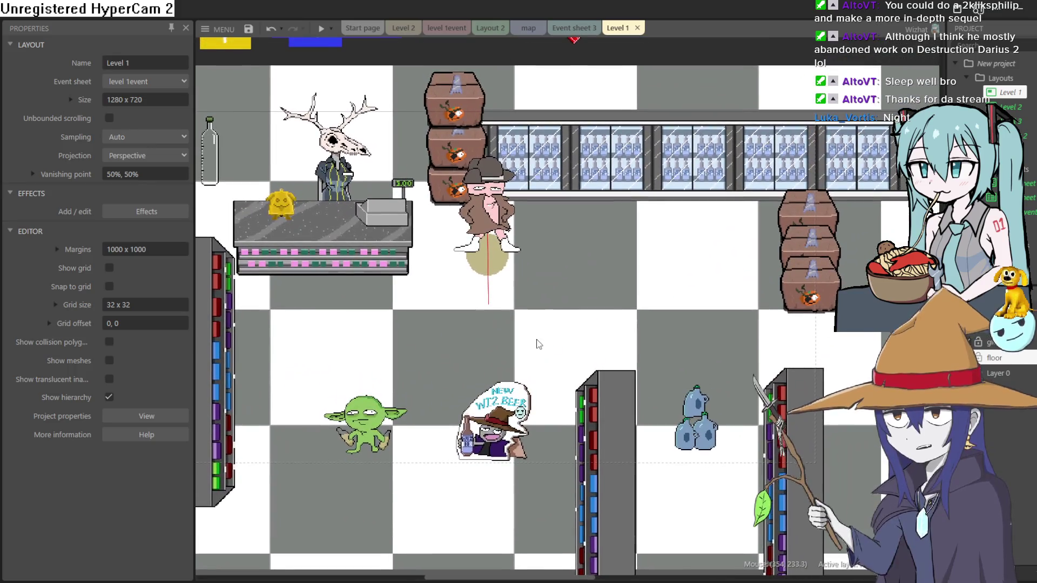
scroll(536, 346, "down", 3)
scroll(536, 343, "up", 3)
left_click_drag(551, 312, 551, 324)
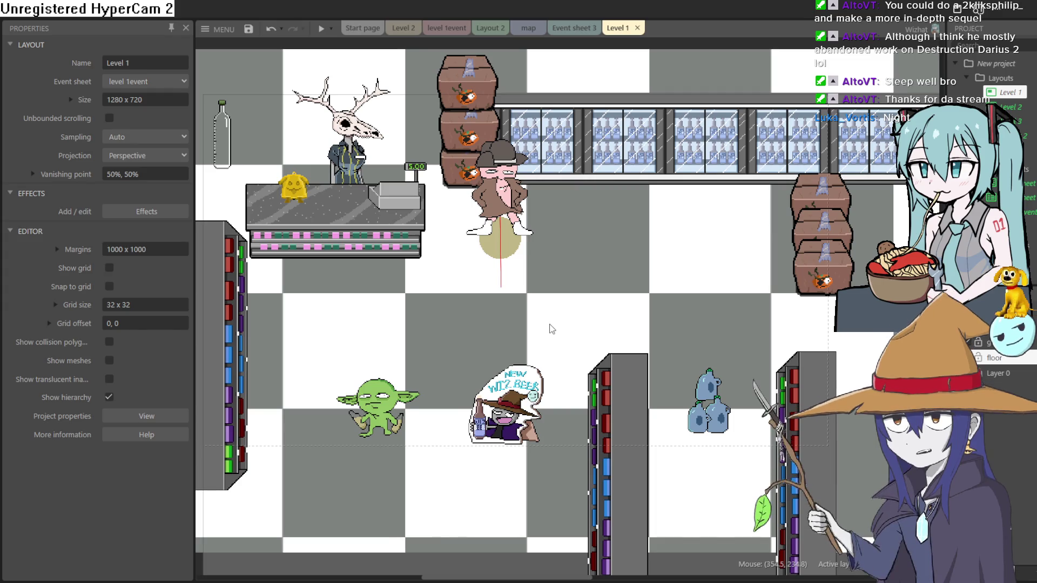
scroll(551, 328, "down", 3)
scroll(551, 329, "up", 3)
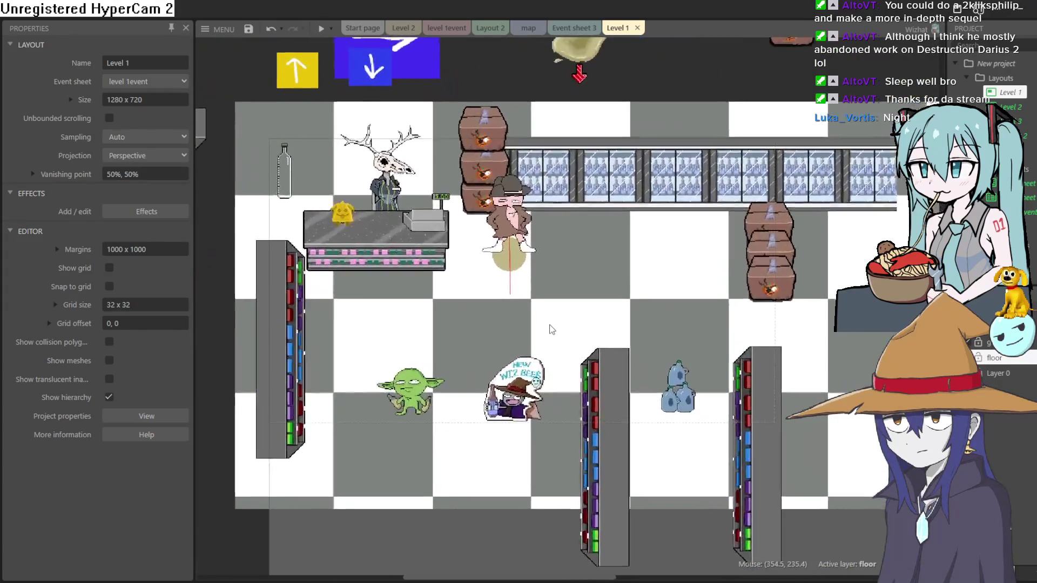
mouse_move(555, 315)
left_mouse_down()
mouse_move(574, 273)
mouse_move(556, 276)
mouse_move(539, 298)
mouse_move(552, 273)
left_mouse_up()
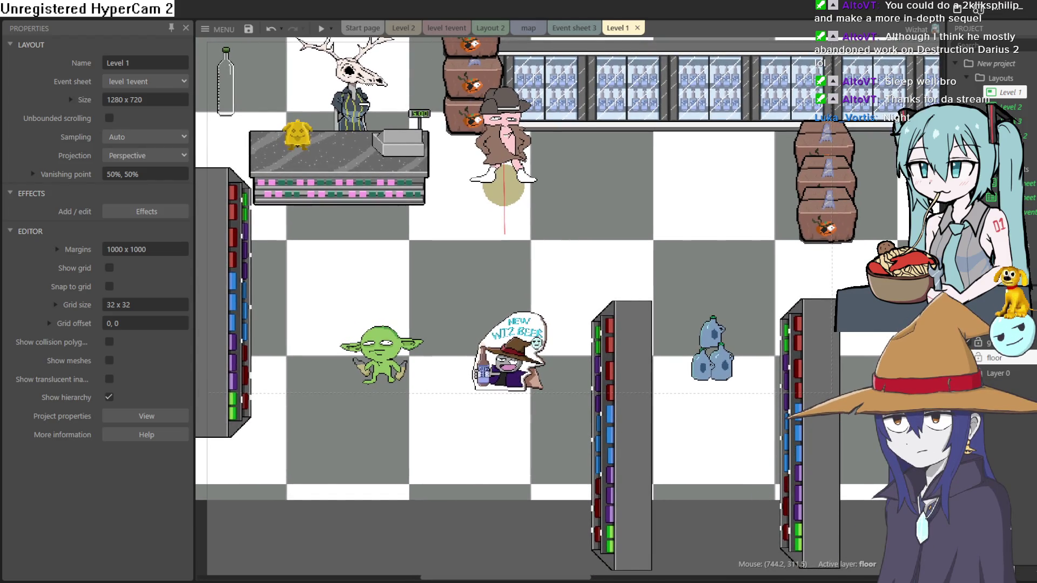